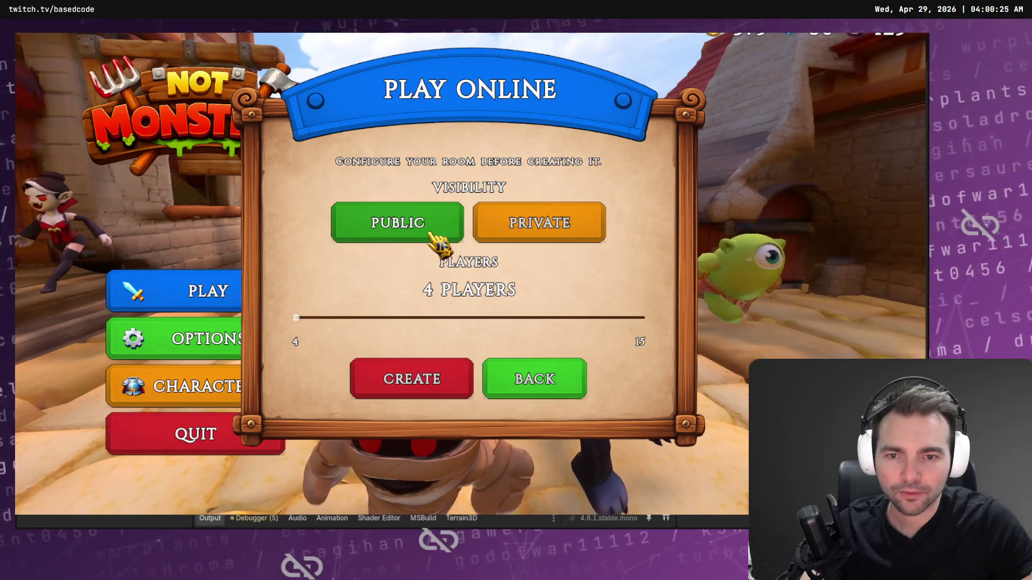
- Create the public online room, confirm Butcher as the villager and Yeti as the monster
left_click(414, 388)
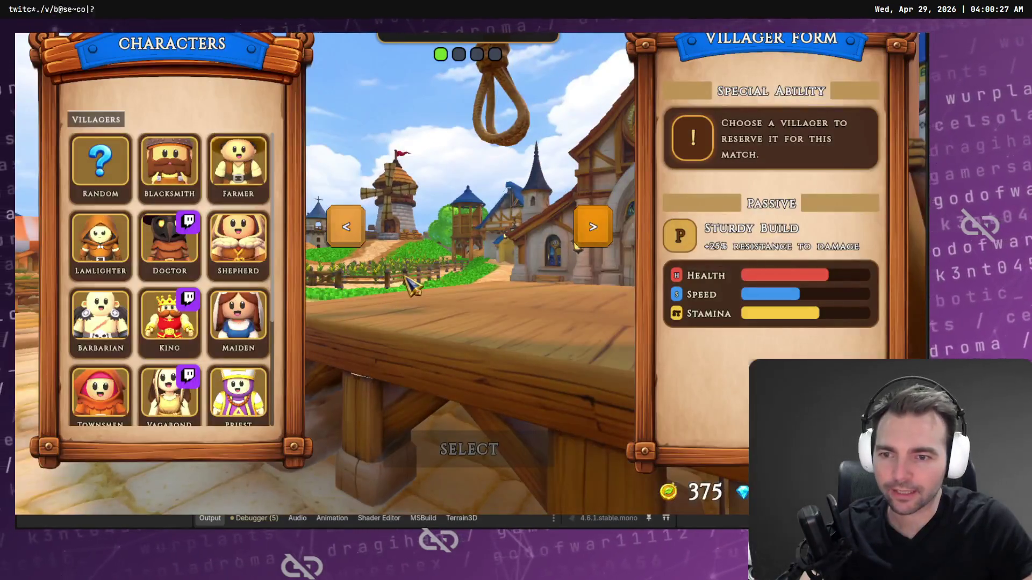
scroll(161, 376, "down", 3)
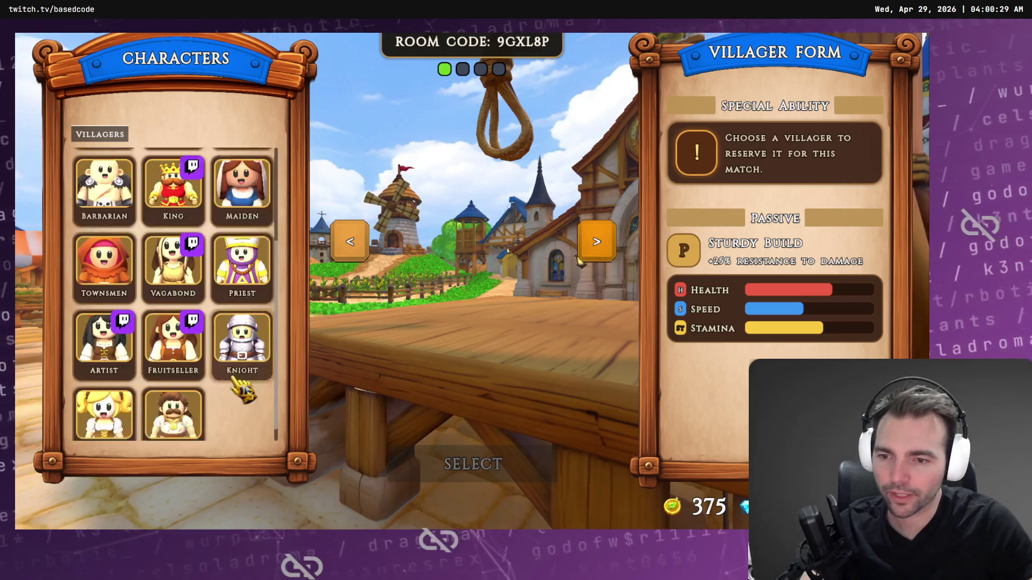
left_click(194, 406)
left_click(518, 466)
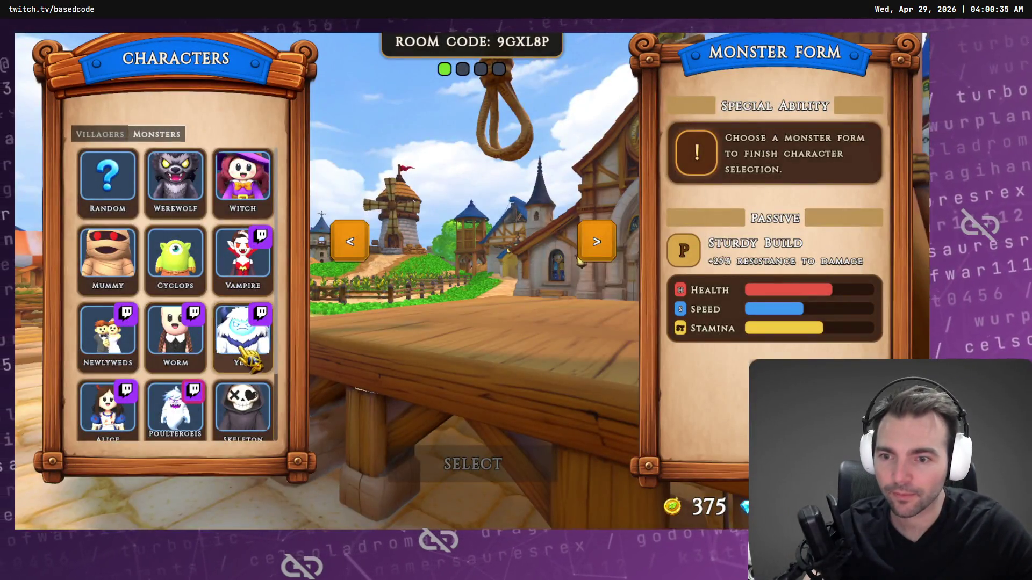
left_click(245, 355)
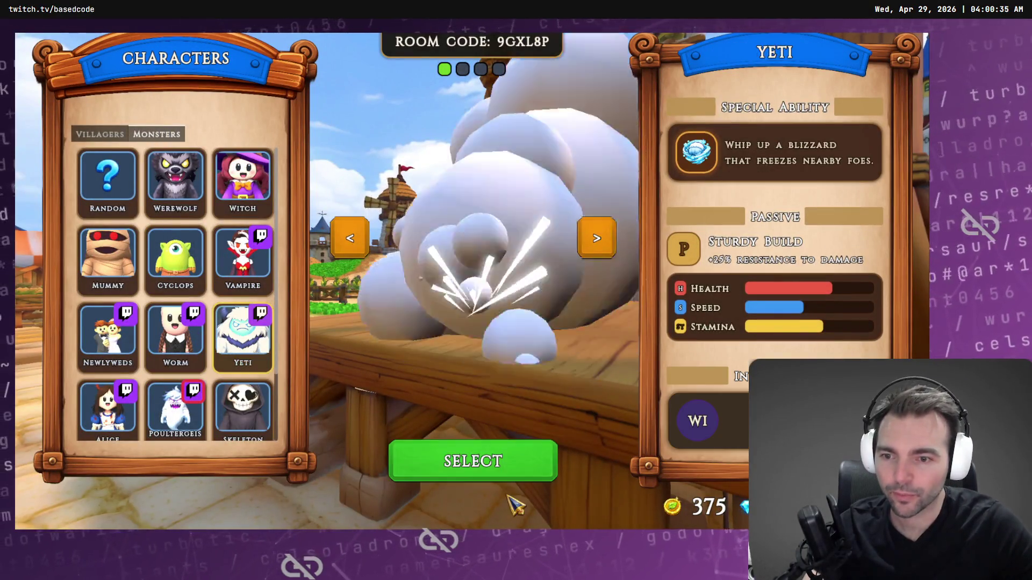
left_click(507, 461)
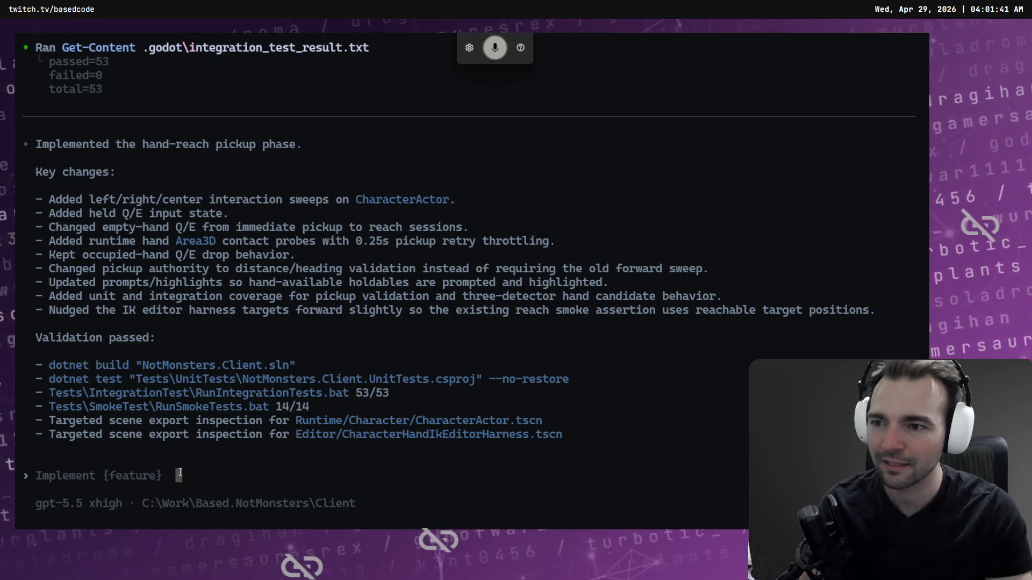
- Dictate the report that the left and right pickup sweeps are swapped, capitalise its first letter, and submit
type(".")
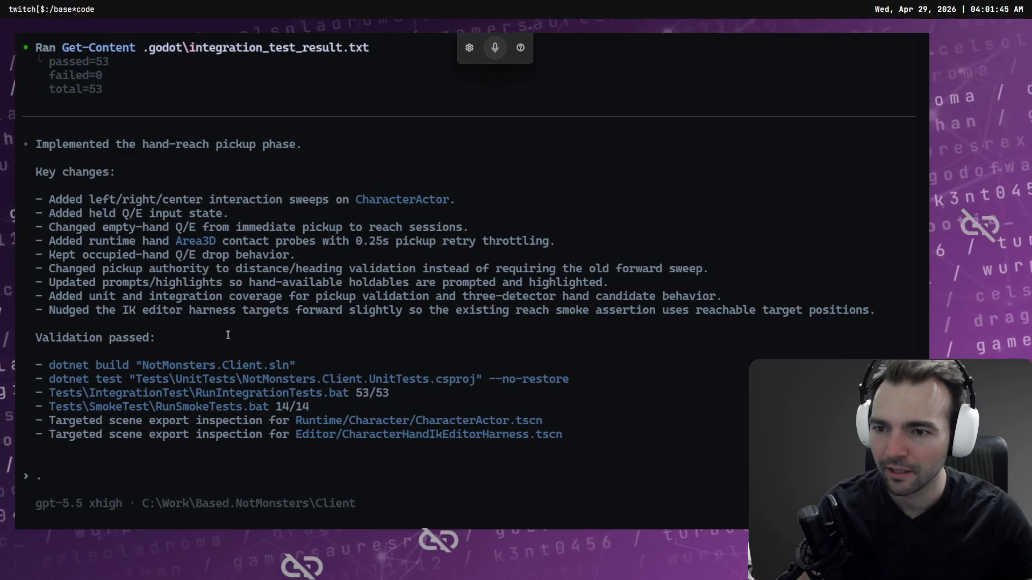
scroll(231, 328, "up", 5)
scroll(252, 334, "down", 5)
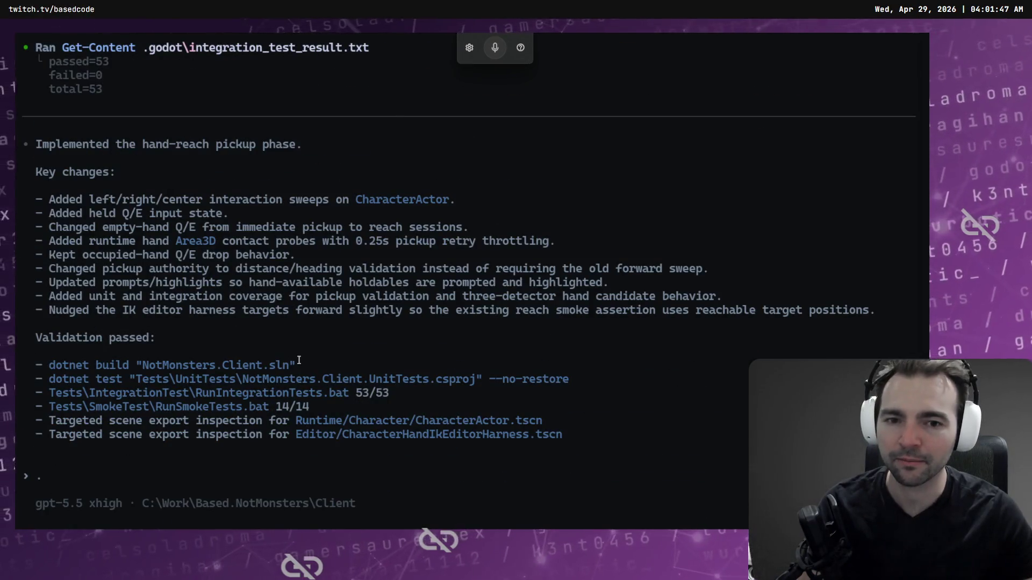
key("super+h")
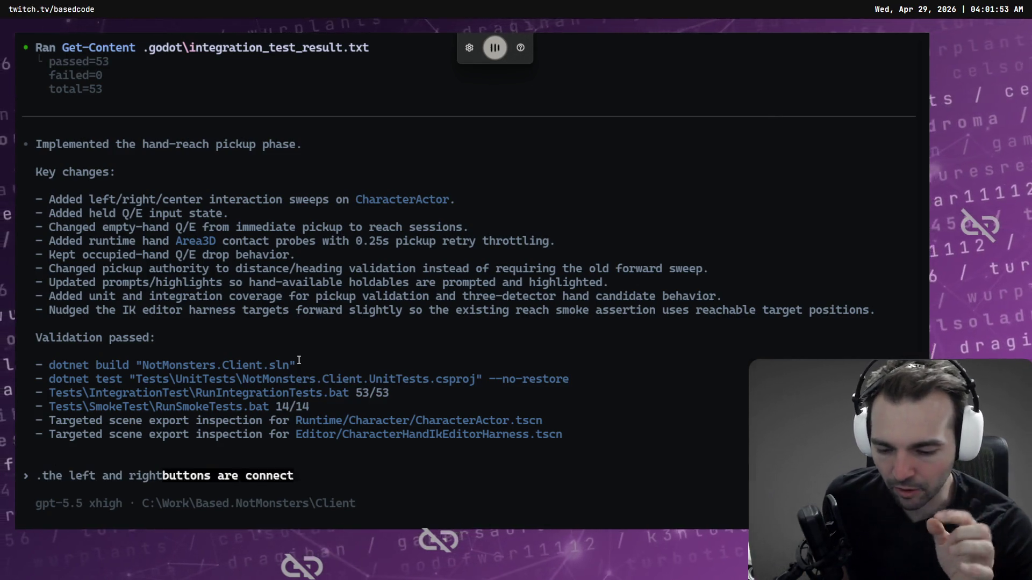
key("super+h")
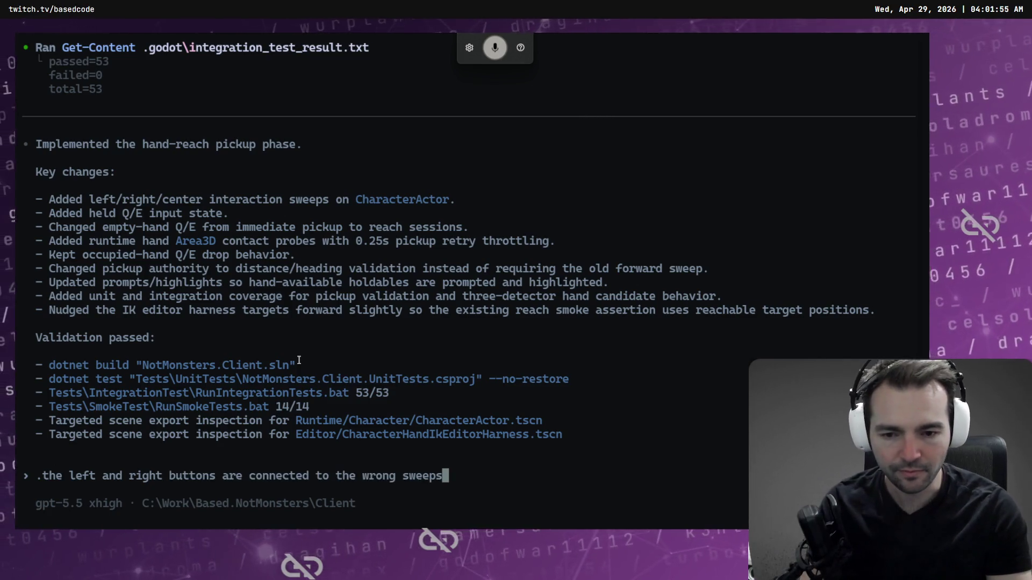
key("super+h")
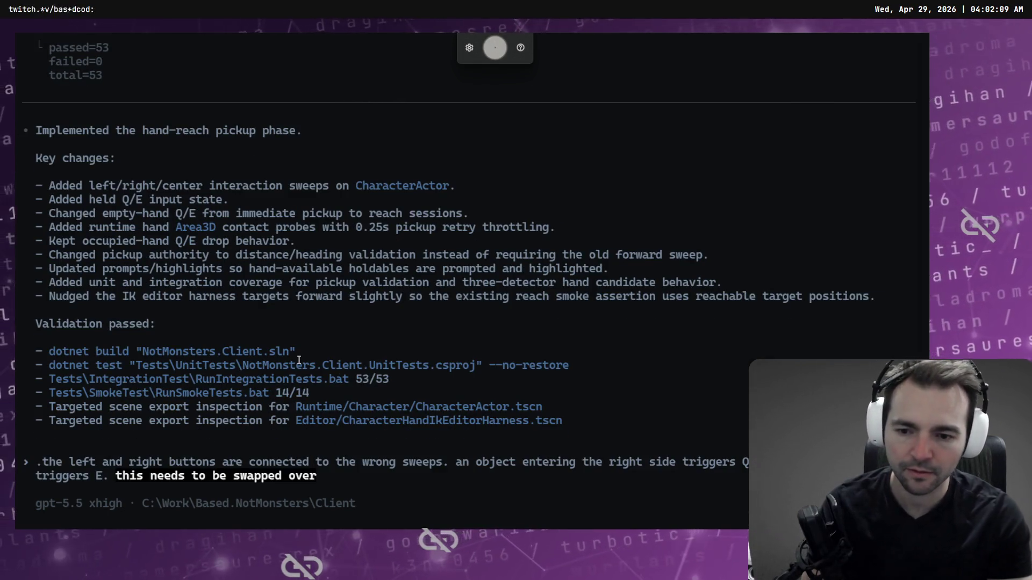
key("Delete")
key("Delete")
type("T")
key("Return")
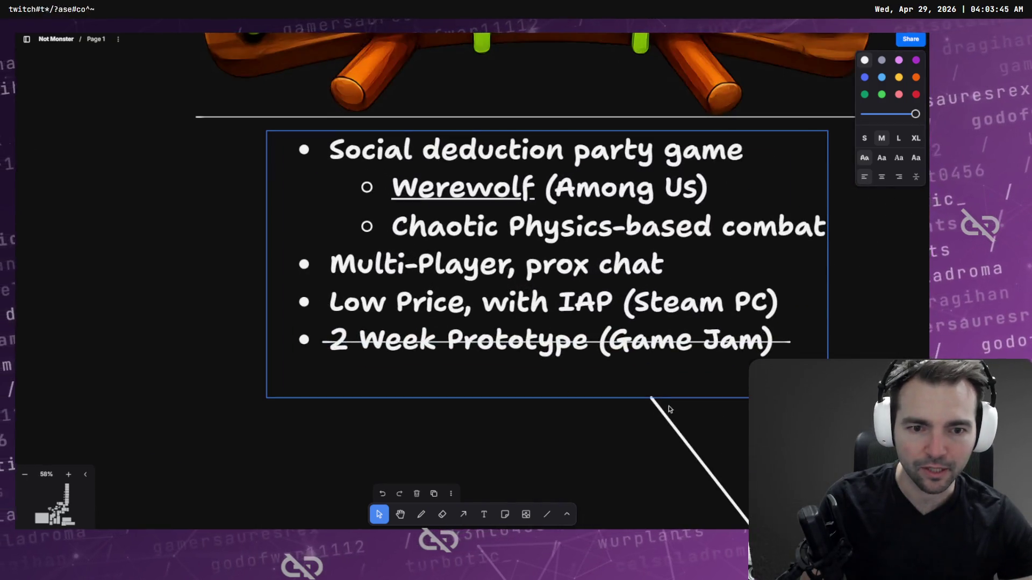
- Select all the pitch bullet text on the Not Monster board, then leave the text box
left_click(515, 236)
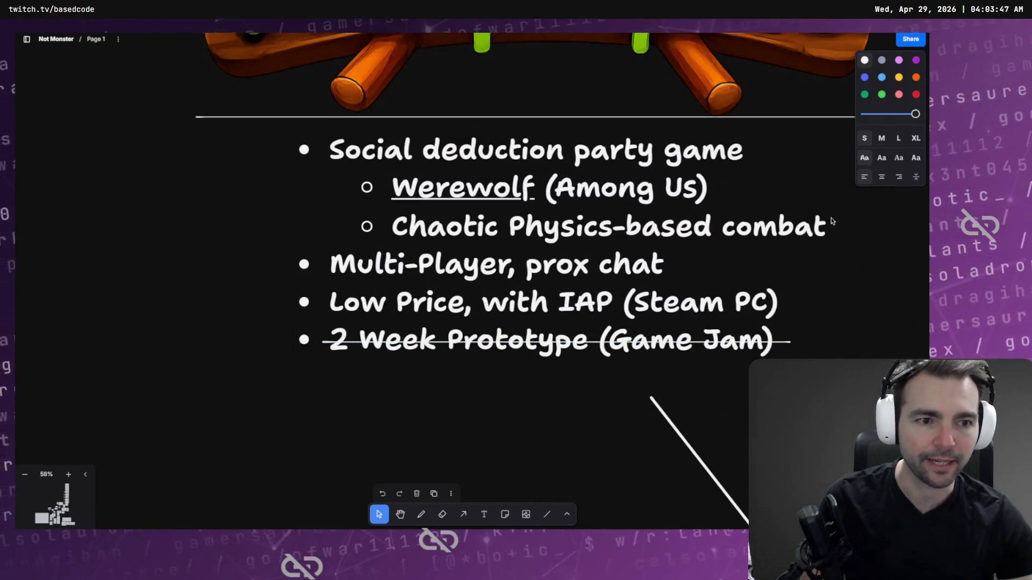
key("ctrl+a")
key("Escape")
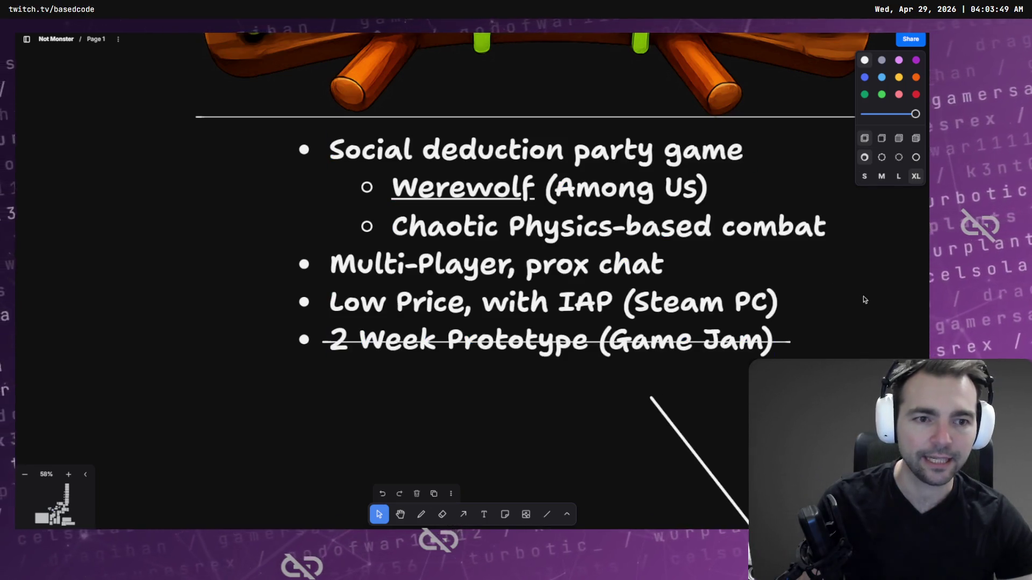
- Pan across the board to review the Visual Style, Menus and Game Loop sections
scroll(434, 299, "down", 10)
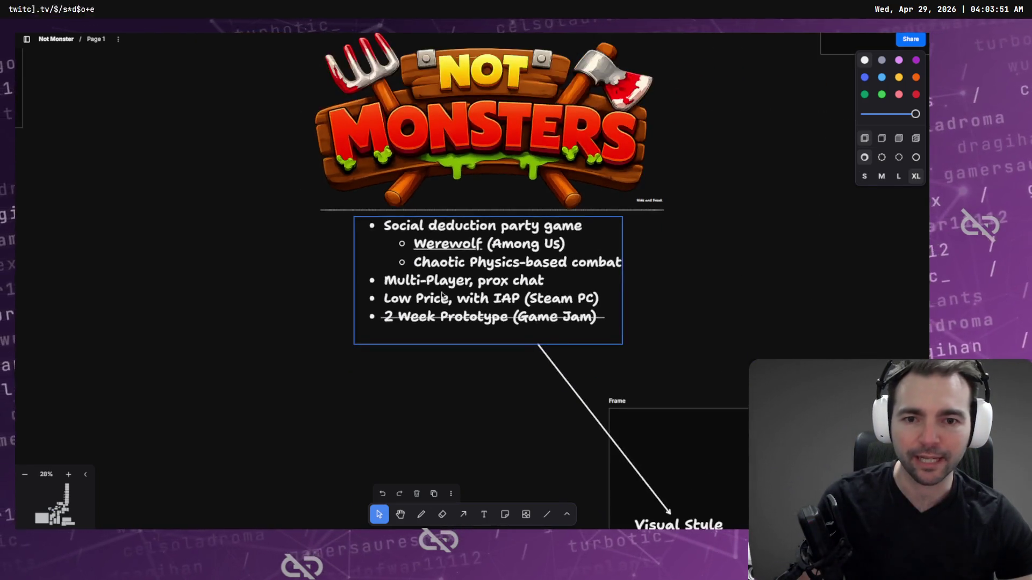
scroll(512, 125, "left", 4)
scroll(506, 108, "down", 2)
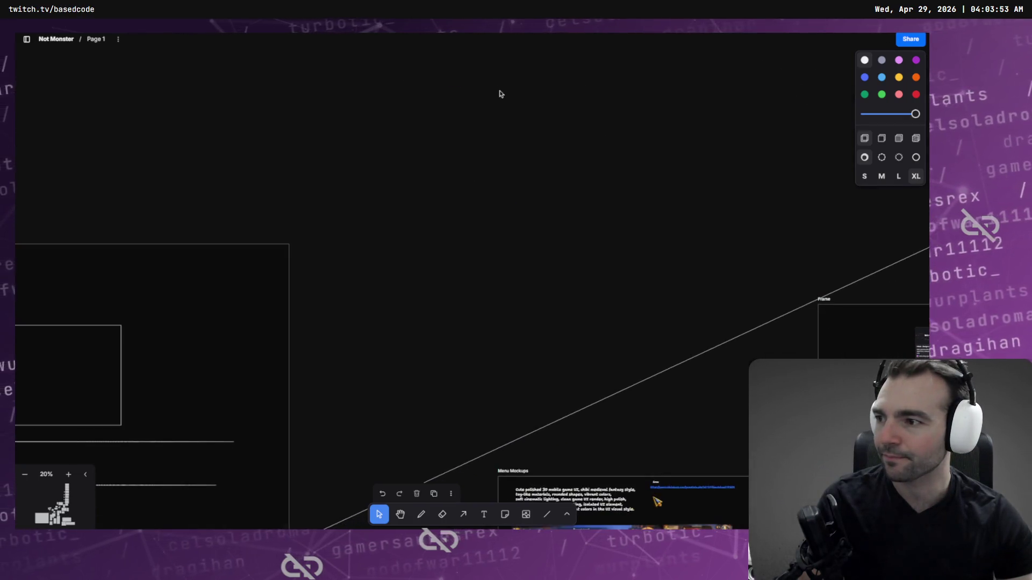
scroll(534, 188, "down", 5)
scroll(535, 189, "left", 3)
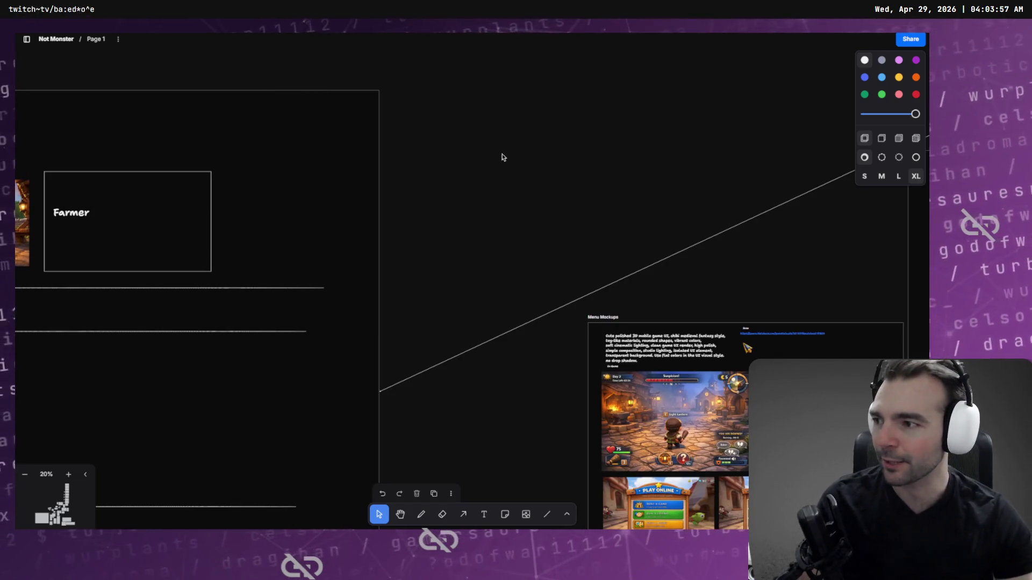
scroll(502, 156, "right", 9)
scroll(502, 156, "up", 3)
left_click_drag(646, 235, 342, 225)
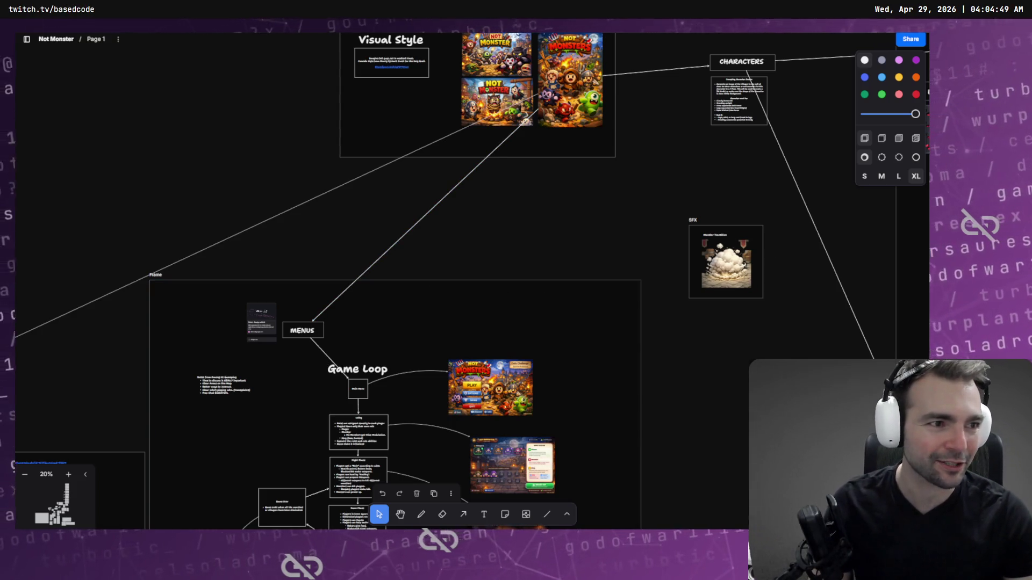
key("alt+Tab")
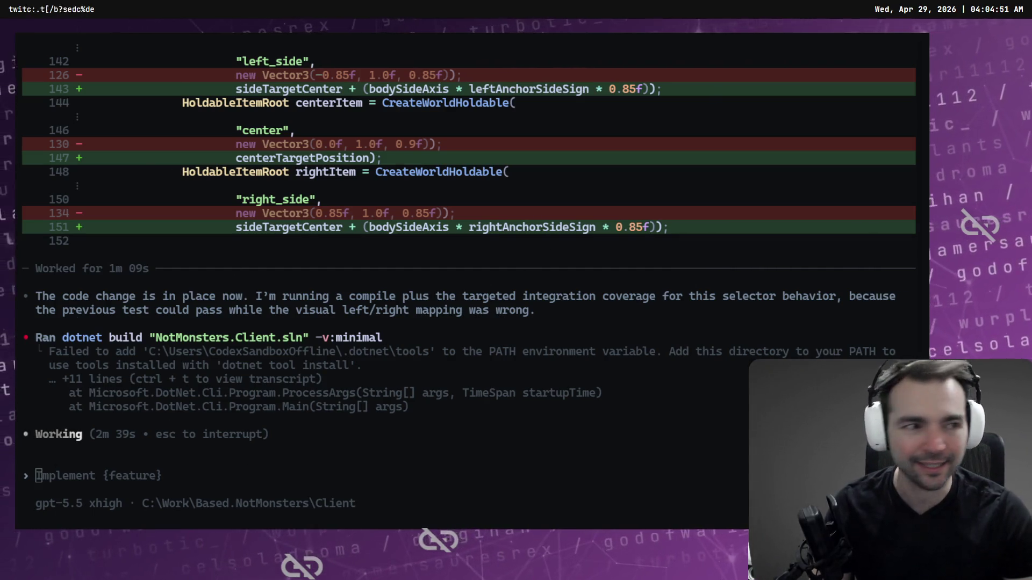
- Open the sunlit chapel image full size and copy it
key("alt+Tab")
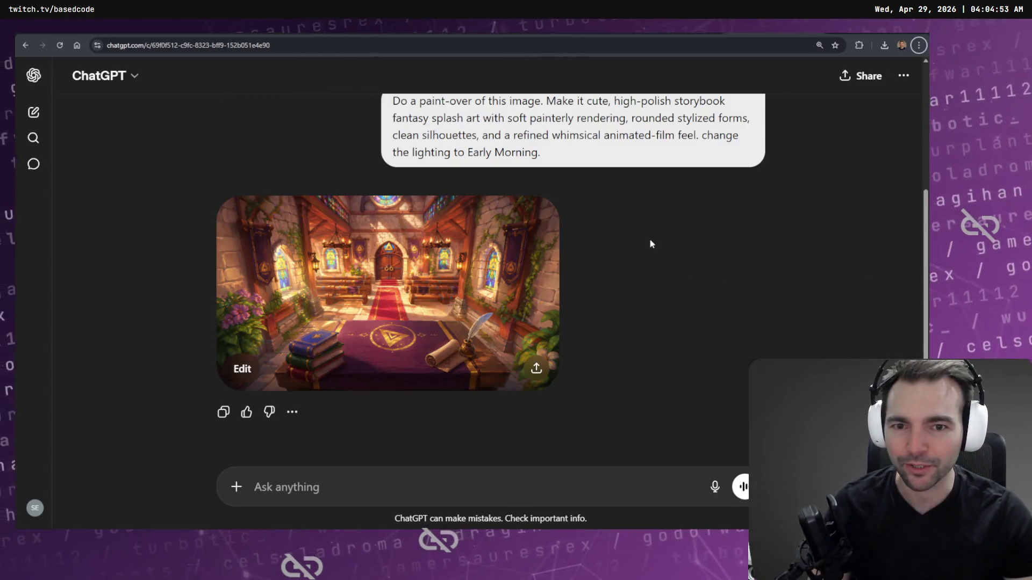
left_click(495, 336)
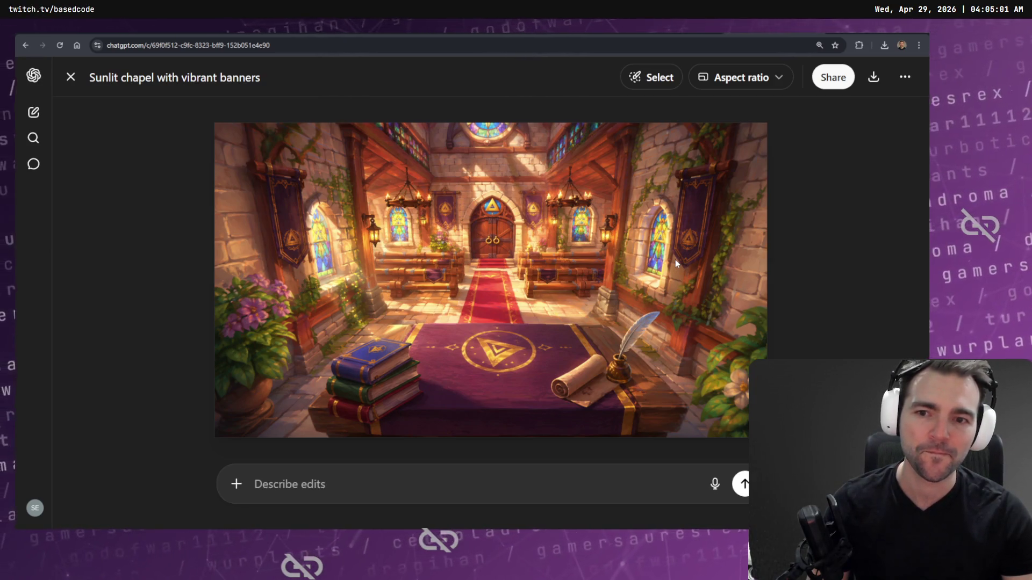
right_click(576, 244)
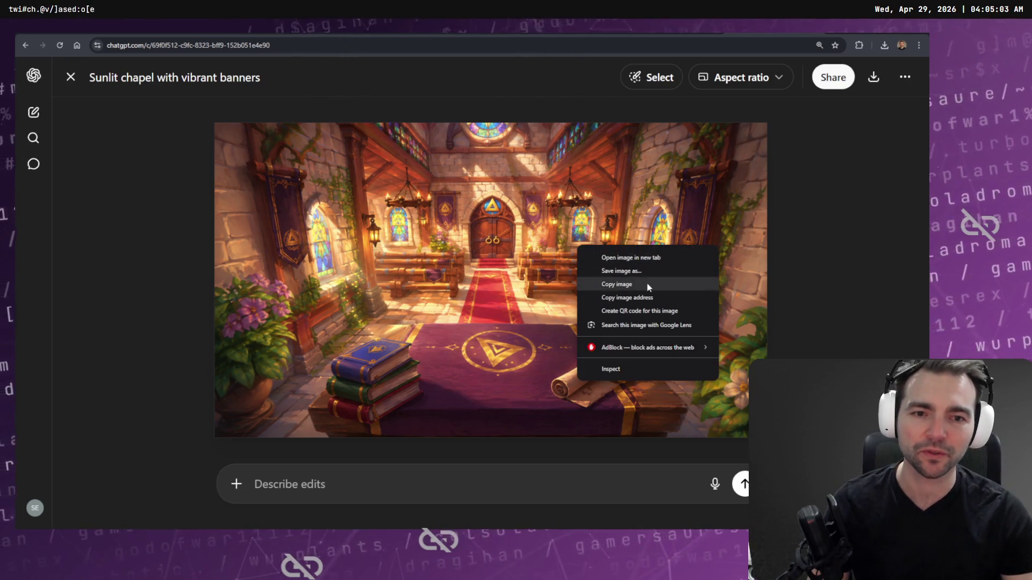
left_click(649, 282)
key("alt+Tab")
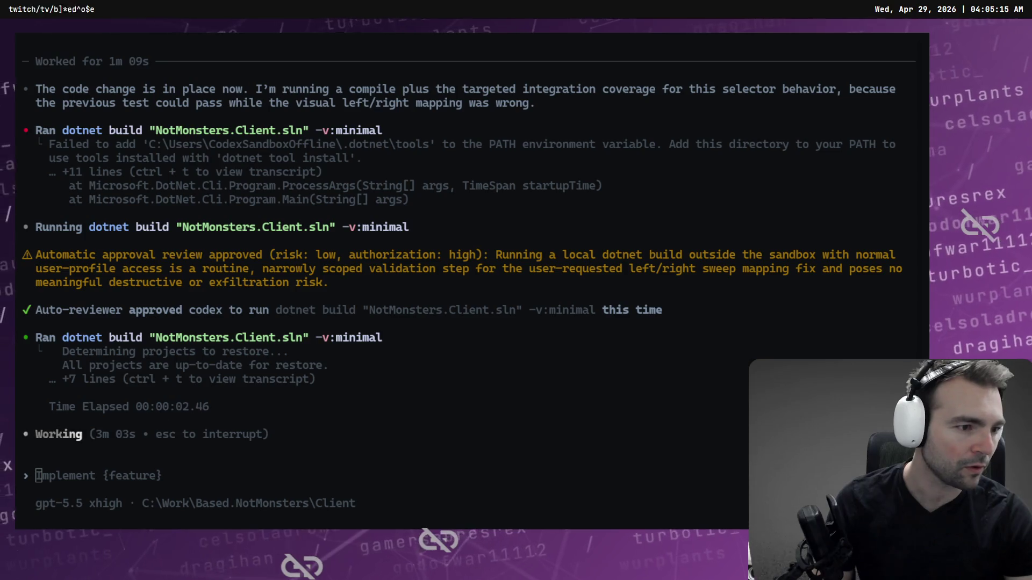
- Load the chatgpt.com home page in the browser
key("alt+Tab")
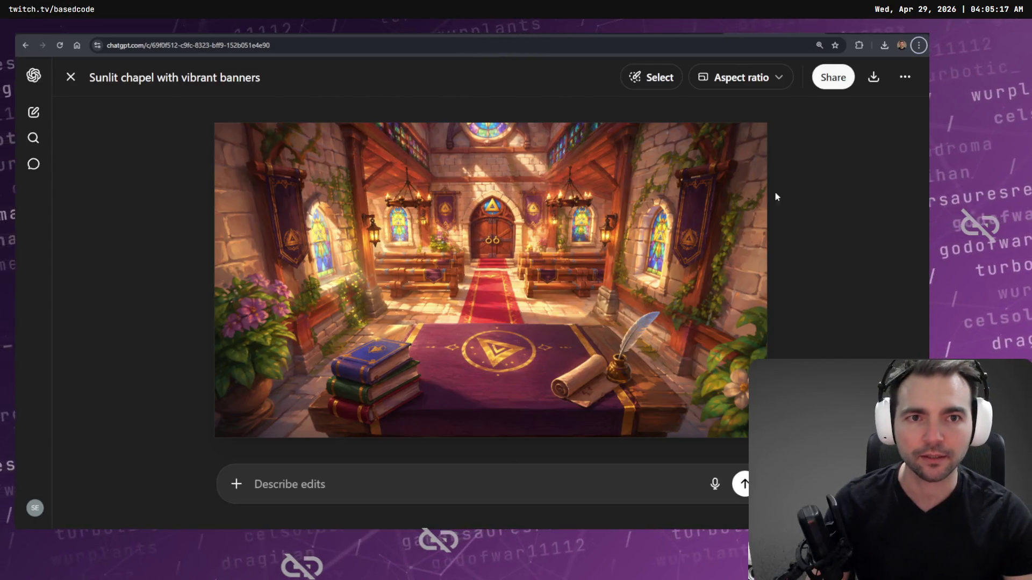
key("ctrl+l")
type("chatgpt.com")
key("Return")
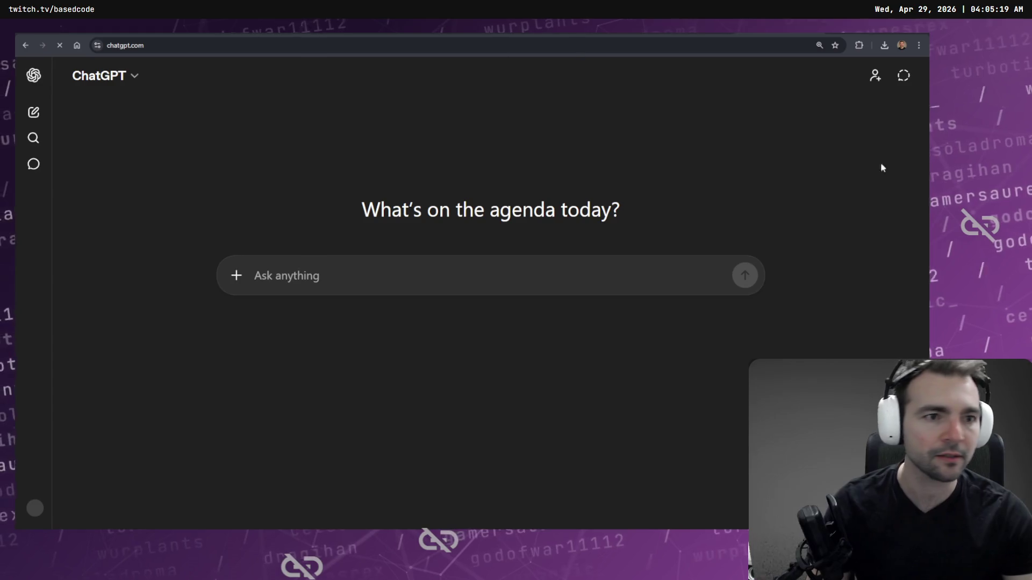
key("alt+Tab")
scroll(462, 269, "up", 5)
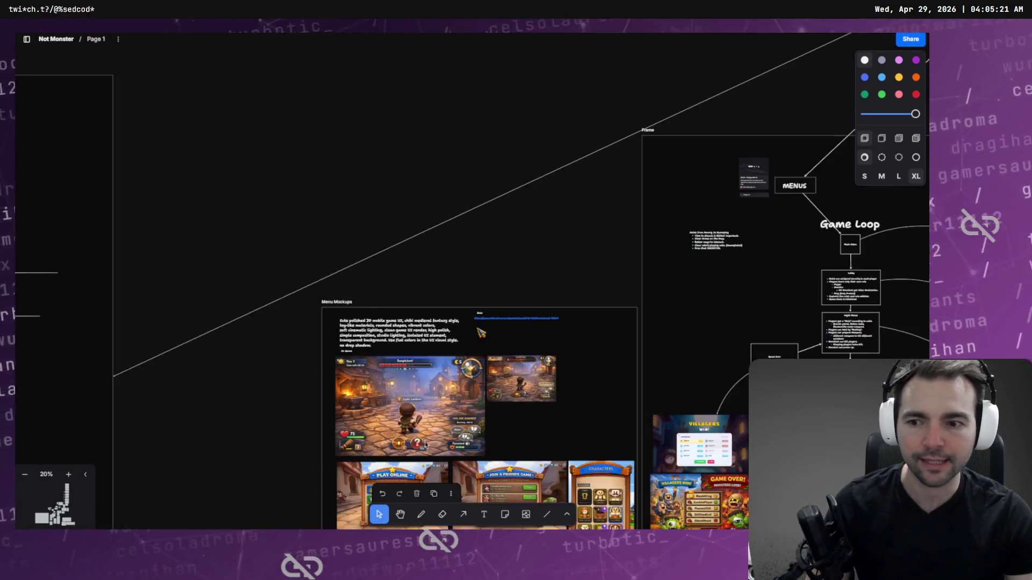
- Paste the purple-carpet chapel image onto the storyboard and move it to a lower row
scroll(776, 308, "down", 5)
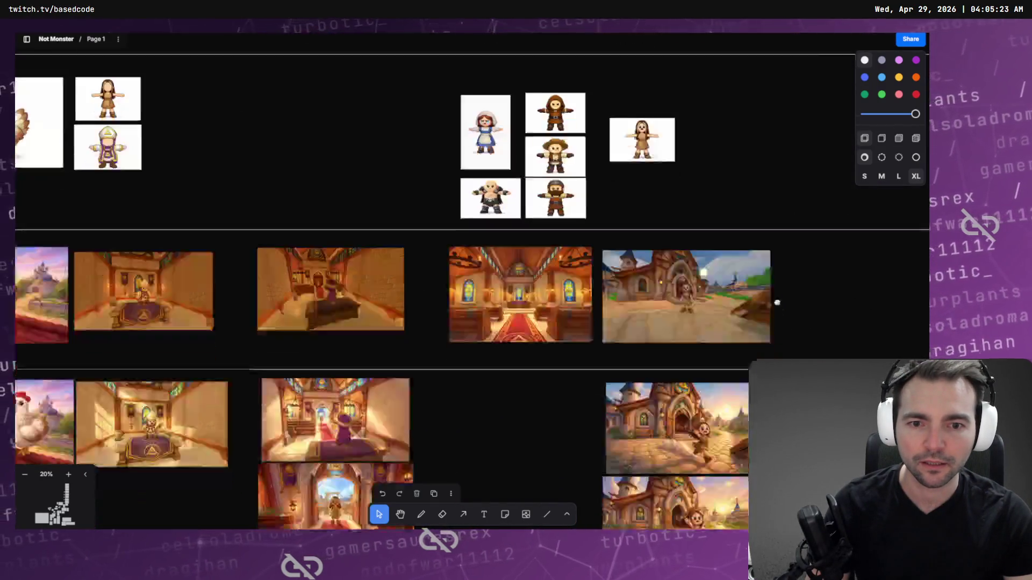
scroll(803, 211, "up", 8)
scroll(672, 207, "left", 5)
scroll(672, 207, "up", 3)
scroll(583, 190, "down", 5)
scroll(584, 190, "down", 3)
scroll(617, 215, "up", 8)
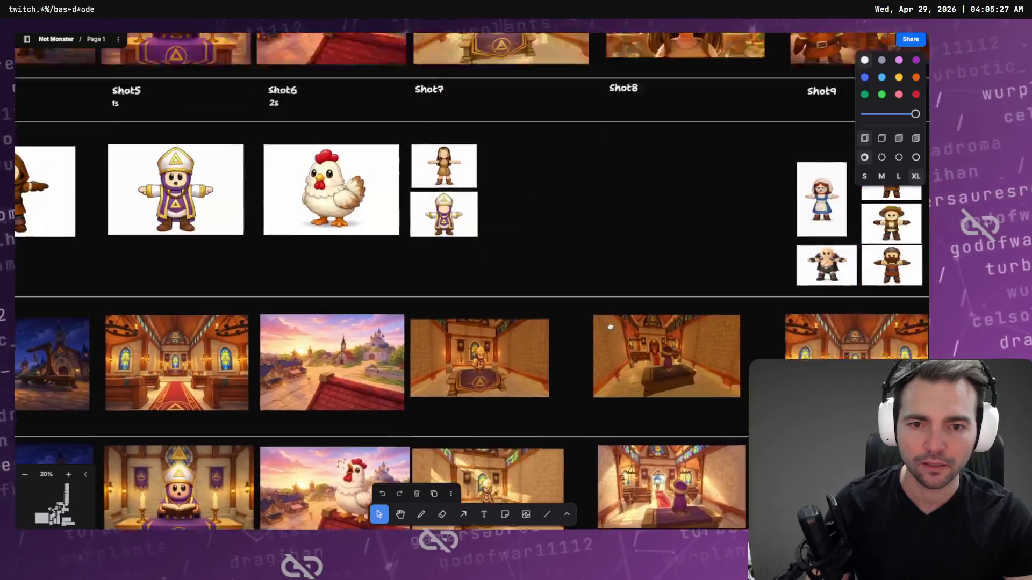
left_click(459, 404)
left_click(591, 253)
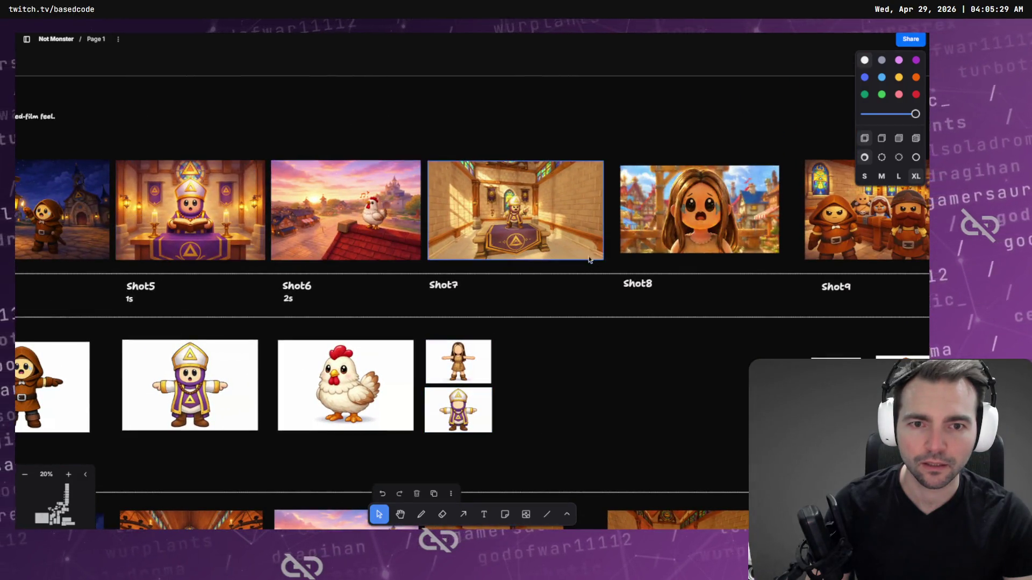
scroll(545, 242, "up", 5)
scroll(521, 297, "down", 4)
scroll(514, 281, "up", 5)
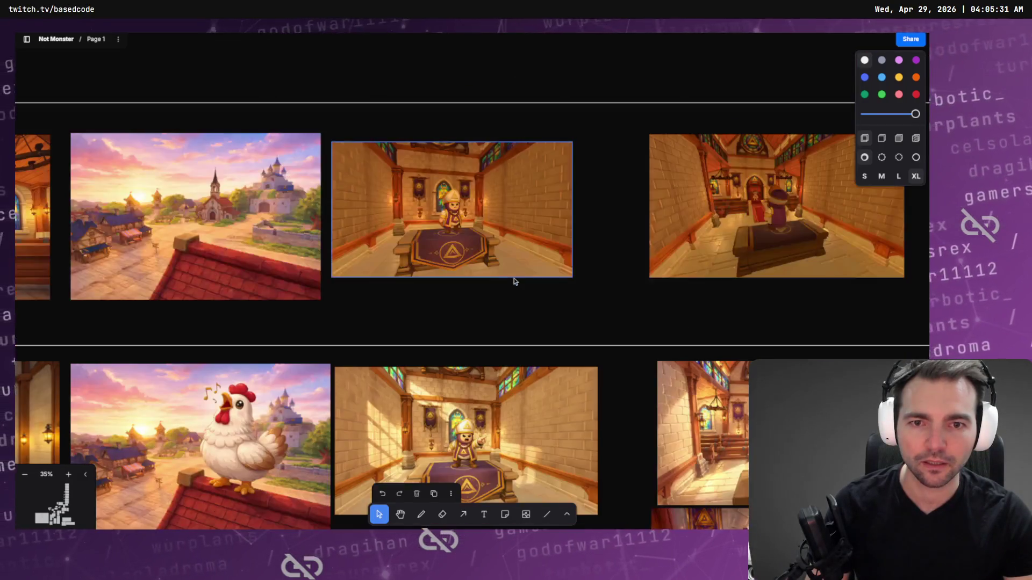
scroll(509, 264, "down", 6)
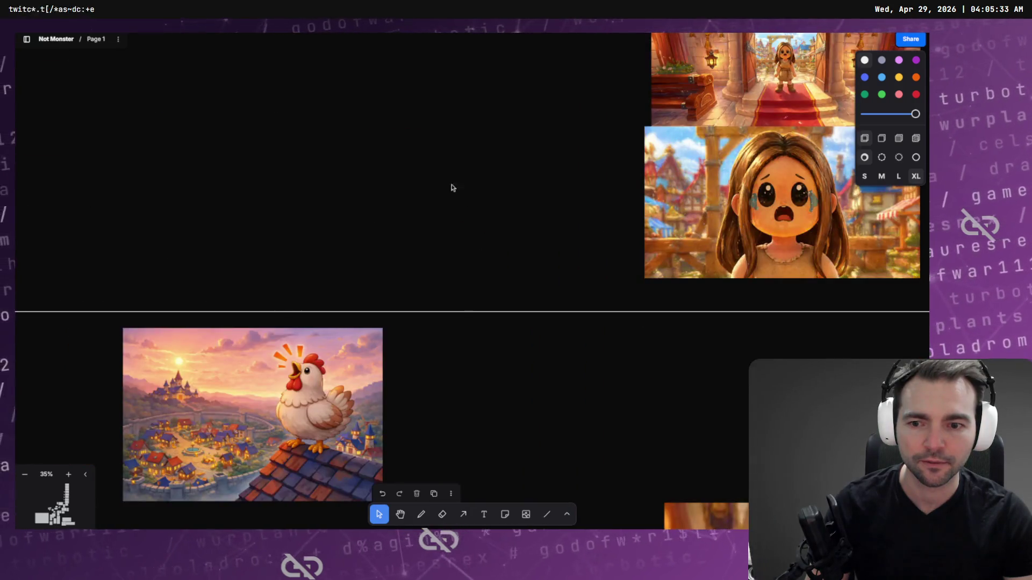
key("ctrl+v")
mouse_move(488, 266)
left_mouse_down()
mouse_move(470, 181)
mouse_move(474, 329)
left_mouse_up()
- Replace the older Shot7 chapel image with the purple-carpet chapel
scroll(471, 242, "down", 5)
scroll(470, 328, "down", 6)
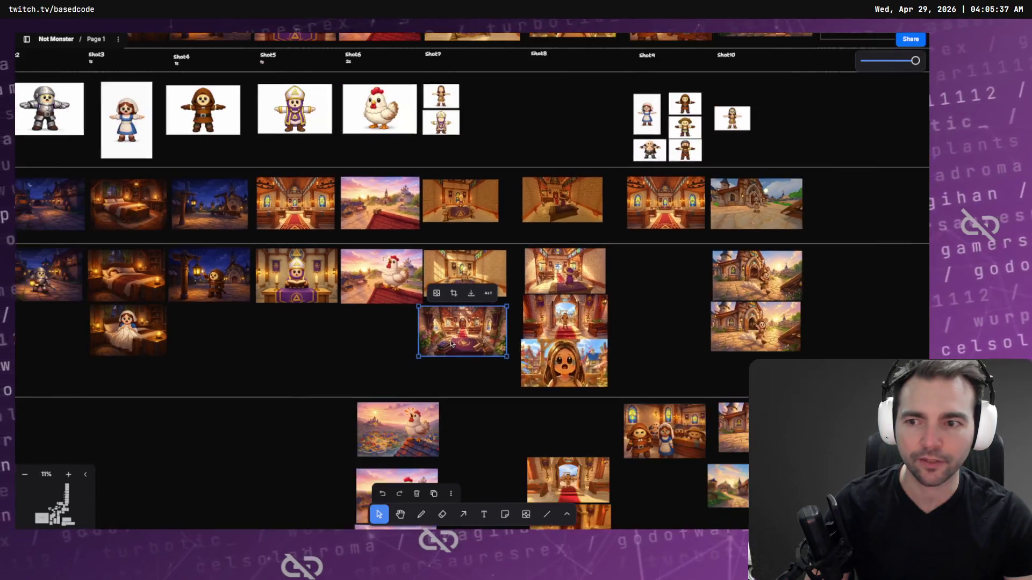
left_click(462, 204)
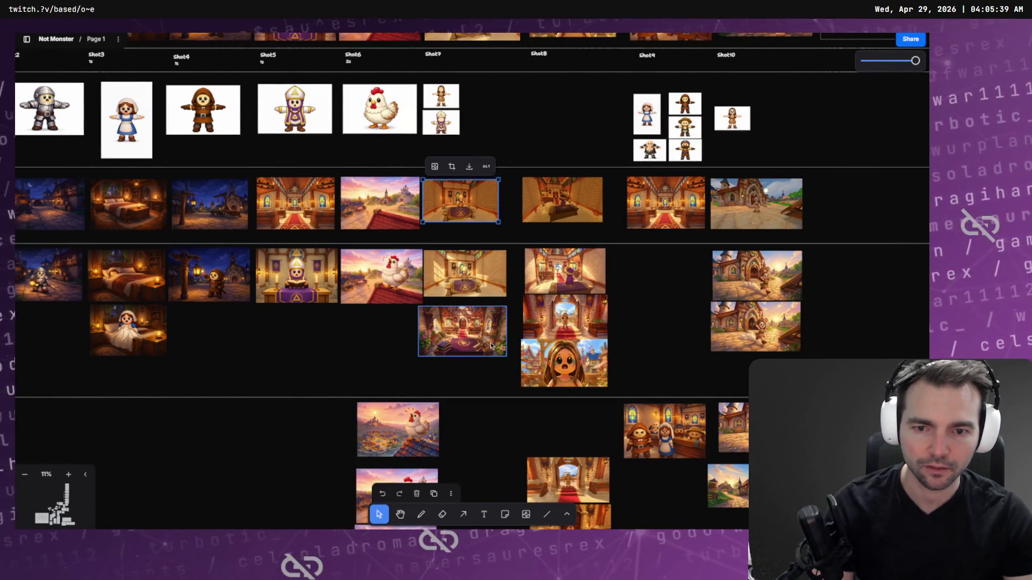
key("Delete")
mouse_move(489, 352)
left_mouse_down()
mouse_move(473, 266)
mouse_move(484, 217)
left_mouse_up()
scroll(483, 217, "up", 5)
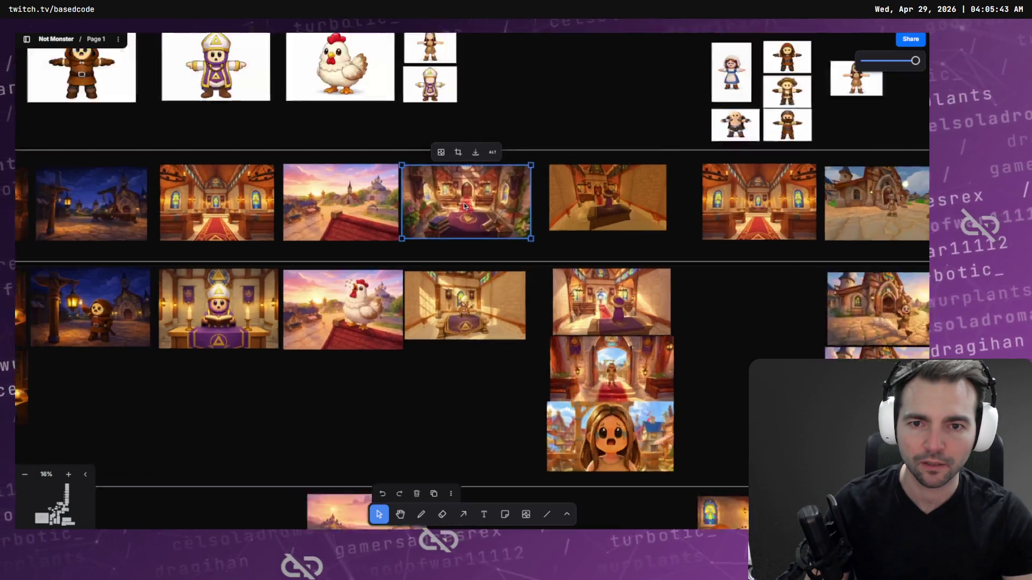
- Remove the leftover chapel copies and place the purple-carpet chapel at the top row centre
key("alt+Tab")
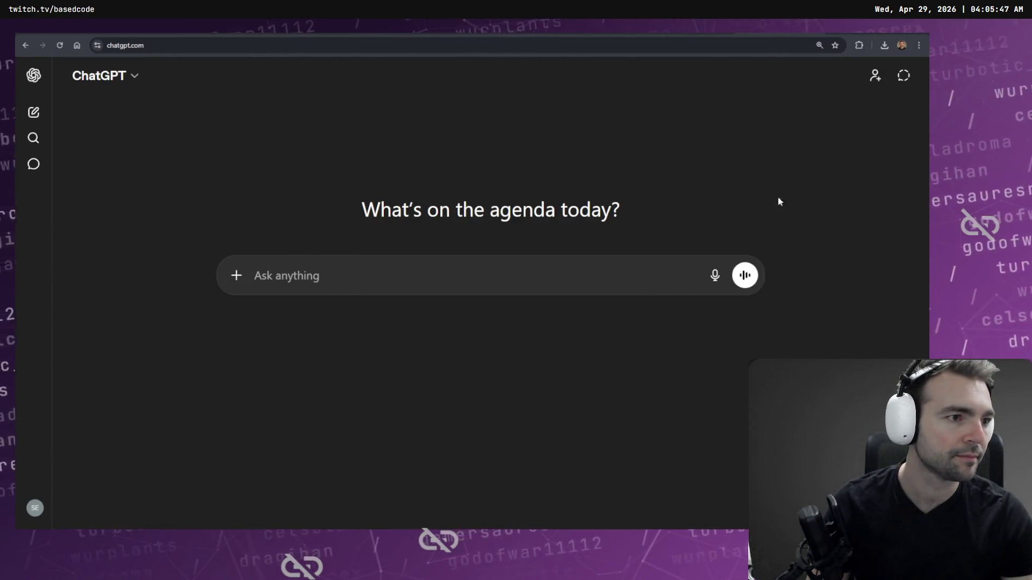
key("alt+Tab")
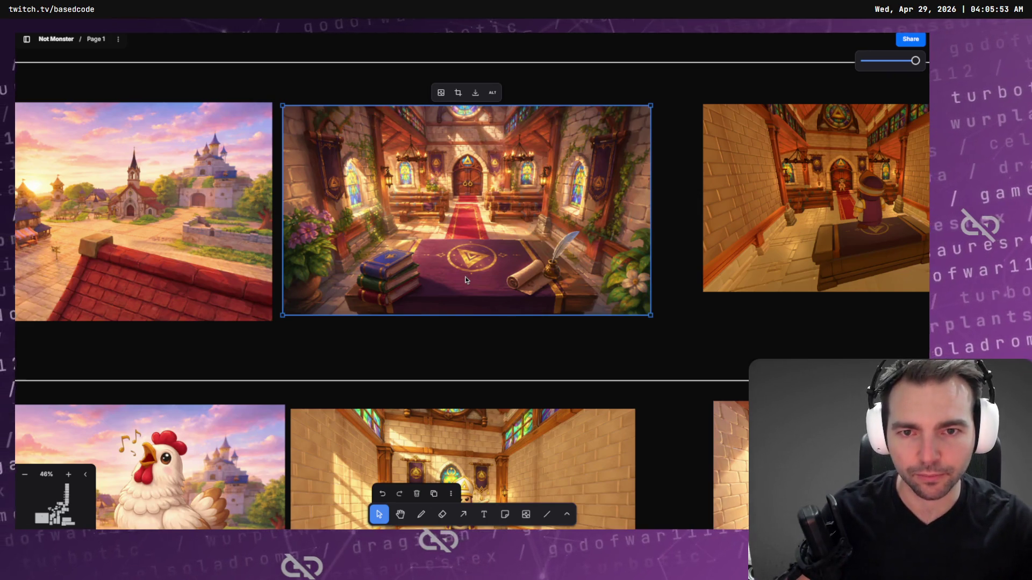
key("Delete")
key("Tab")
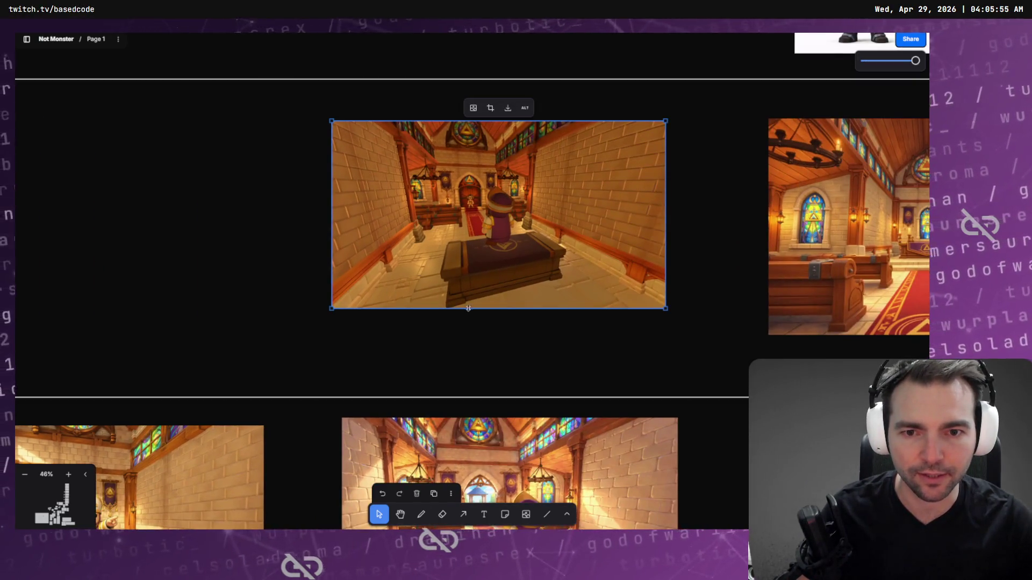
scroll(468, 308, "down", 2)
key("Delete")
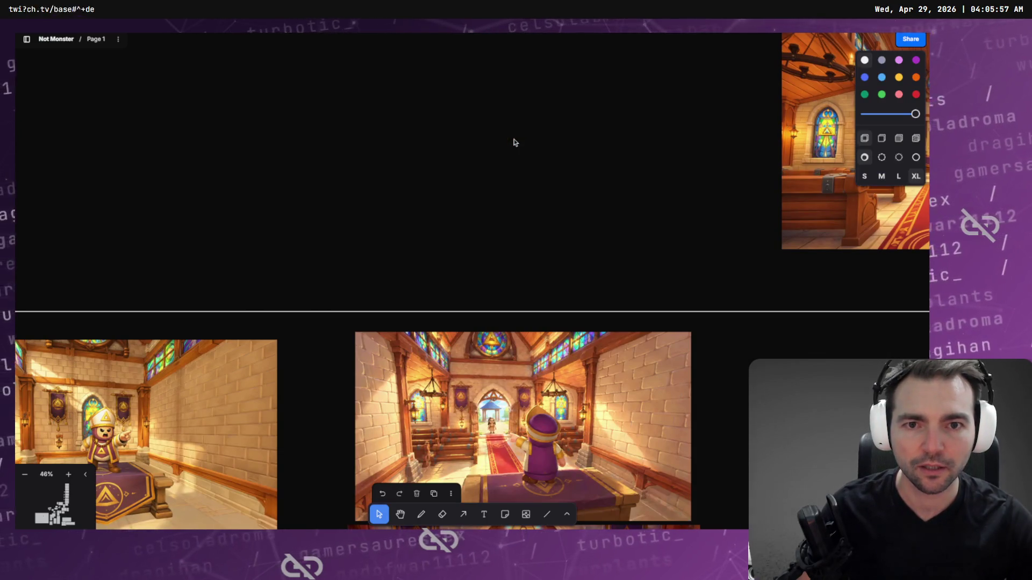
key("ctrl+z")
mouse_move(201, 152)
left_mouse_down()
mouse_move(594, 131)
mouse_move(586, 155)
left_mouse_up()
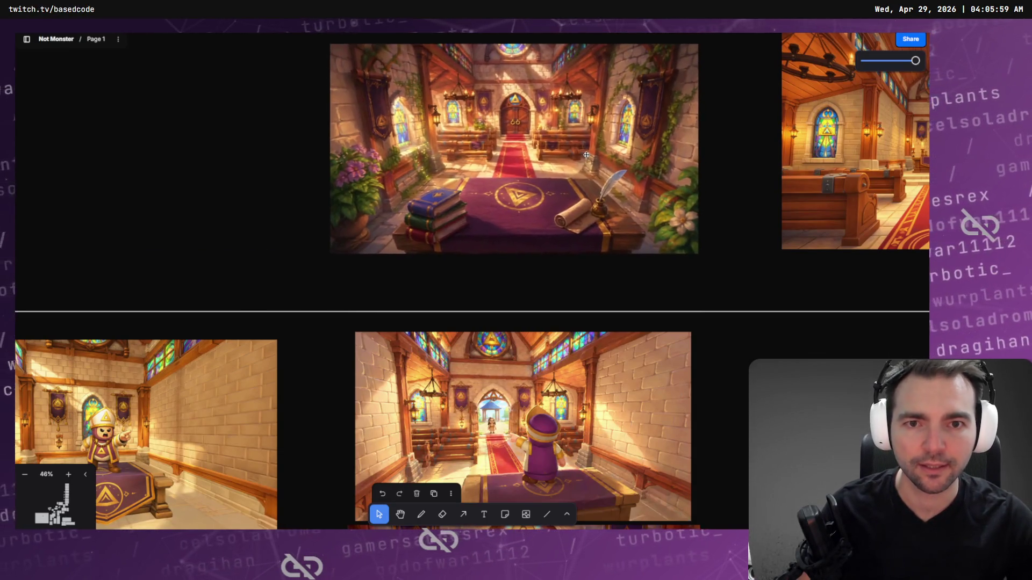
key("alt+Tab")
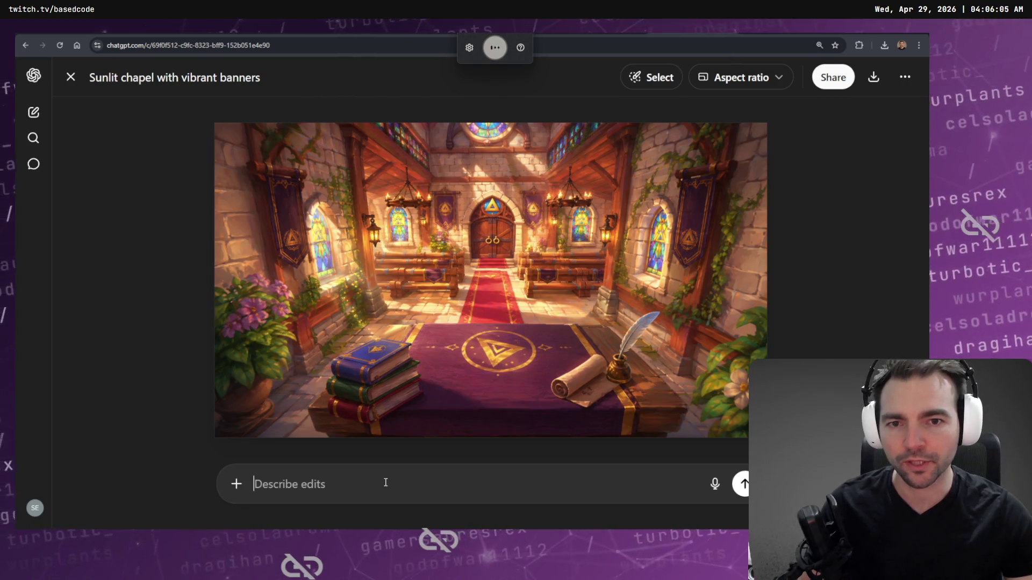
- Submit the edit 'open the doors in the centre of the shot' showing a cobblestone courtyard
type("open the doors in the centre of the shot")
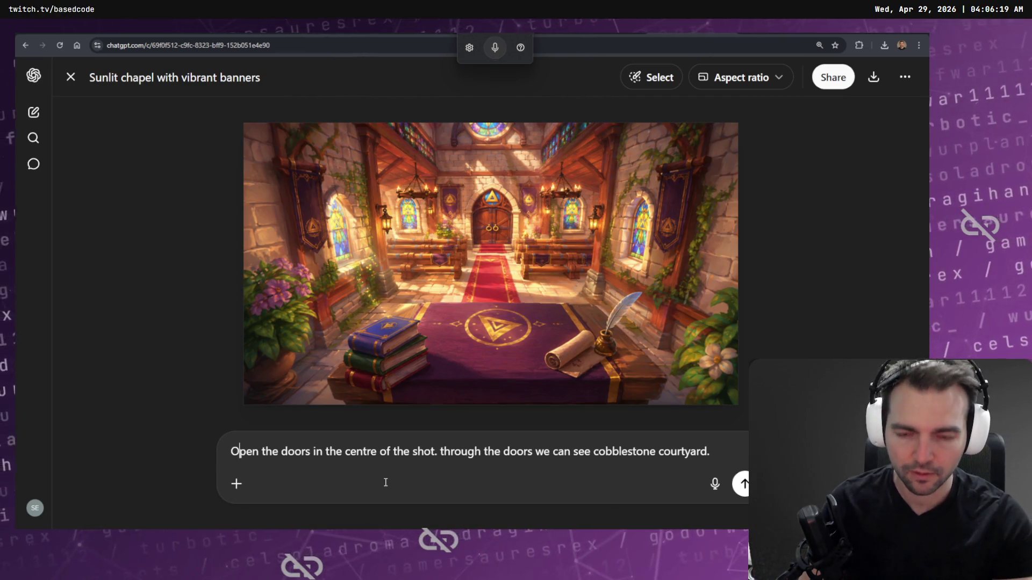
key("Return")
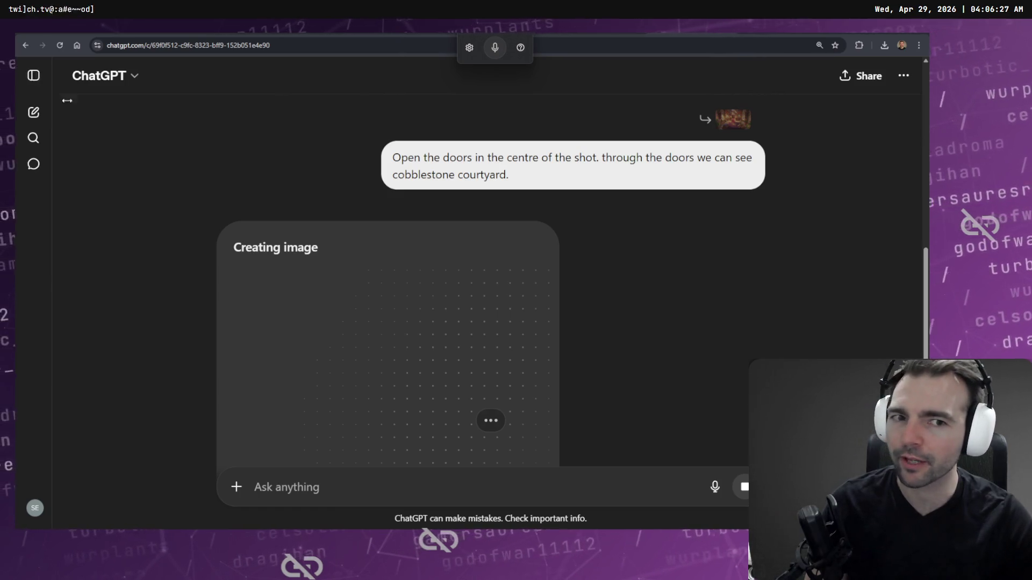
- Scroll the chat while the edited chapel image with open doors generates
scroll(473, 164, "down", 2)
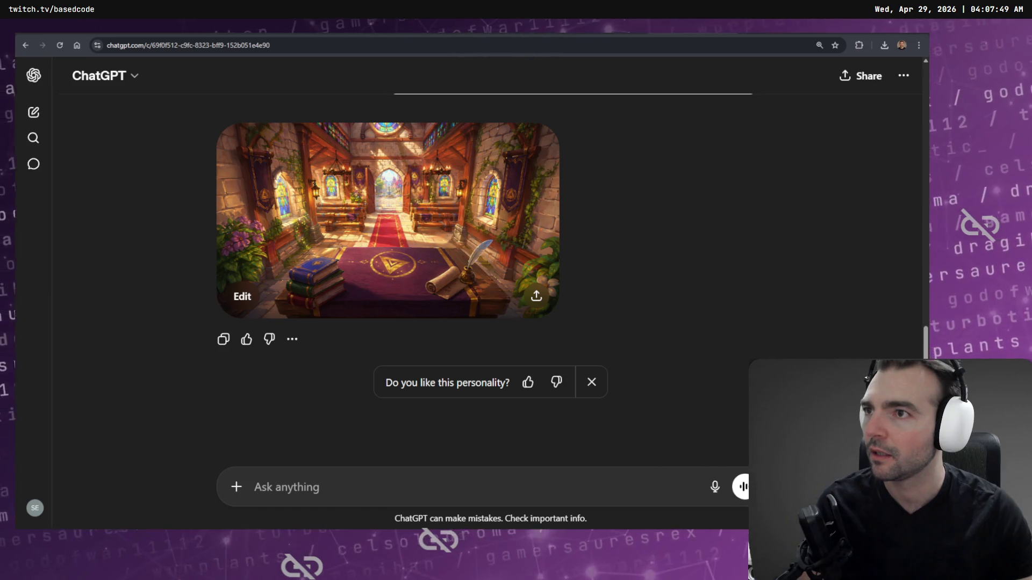
key("alt+Tab")
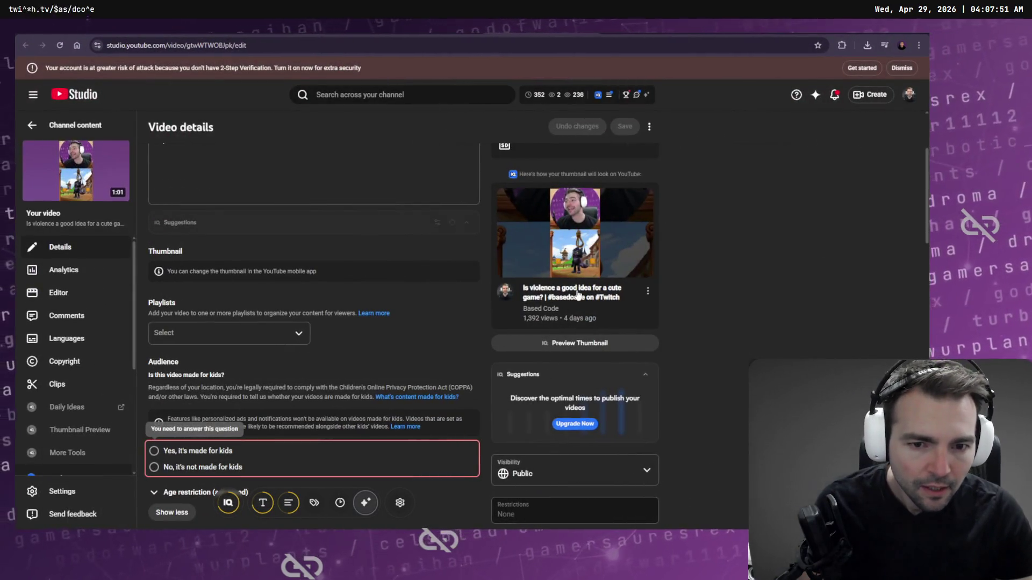
left_click(574, 343)
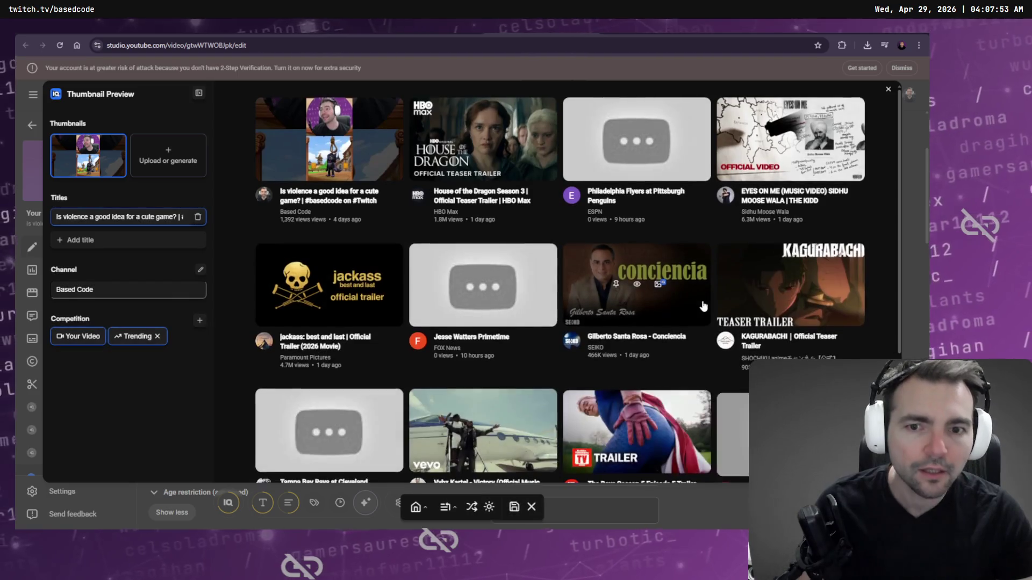
key("Escape")
left_click(890, 88)
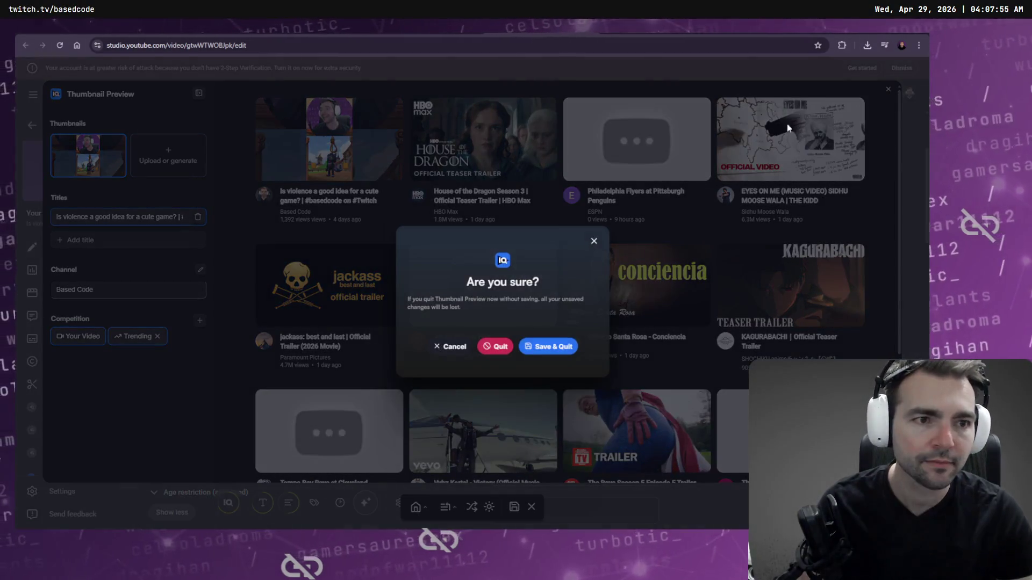
left_click(495, 347)
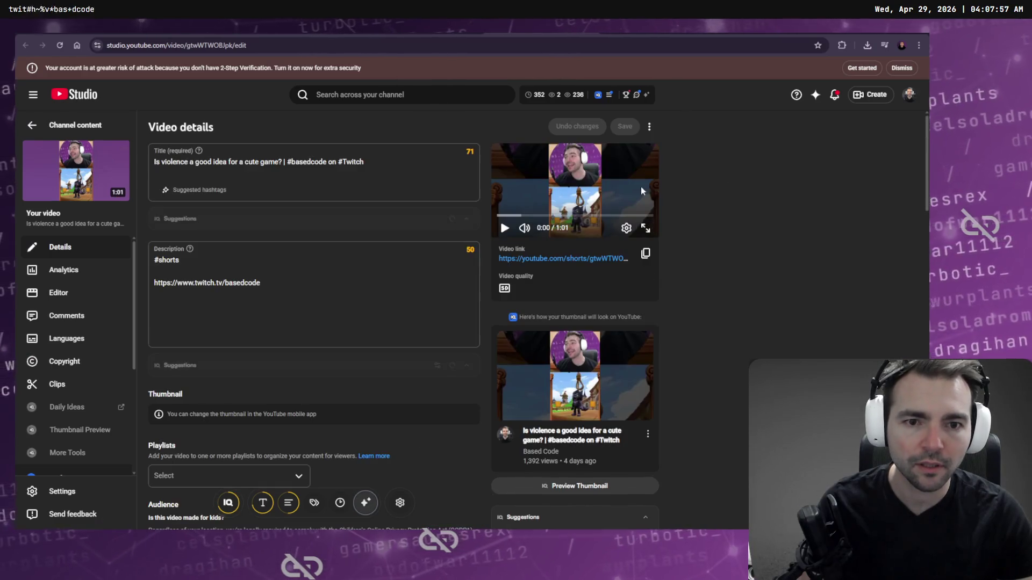
left_click(572, 258)
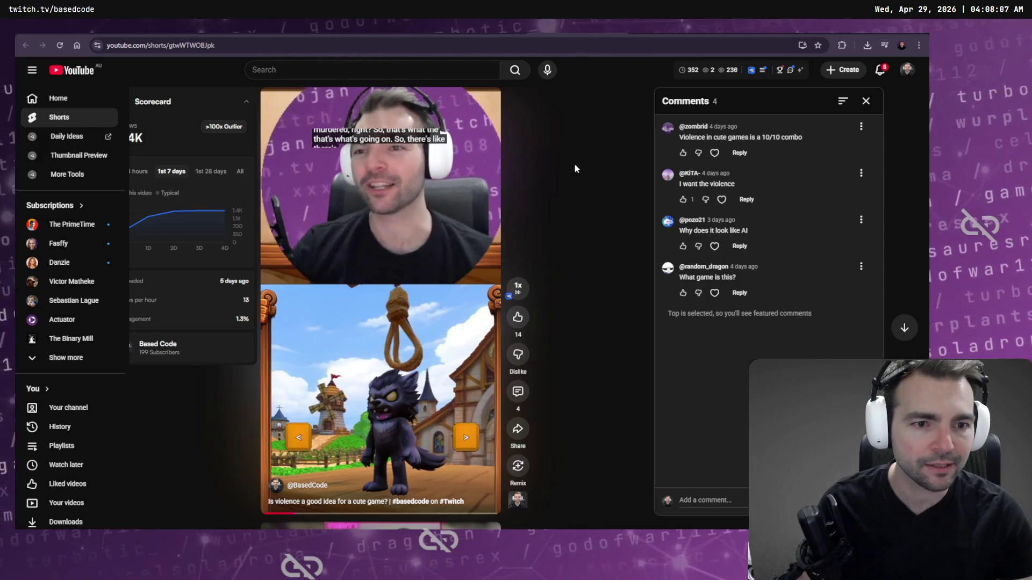
key("ctrl+Tab")
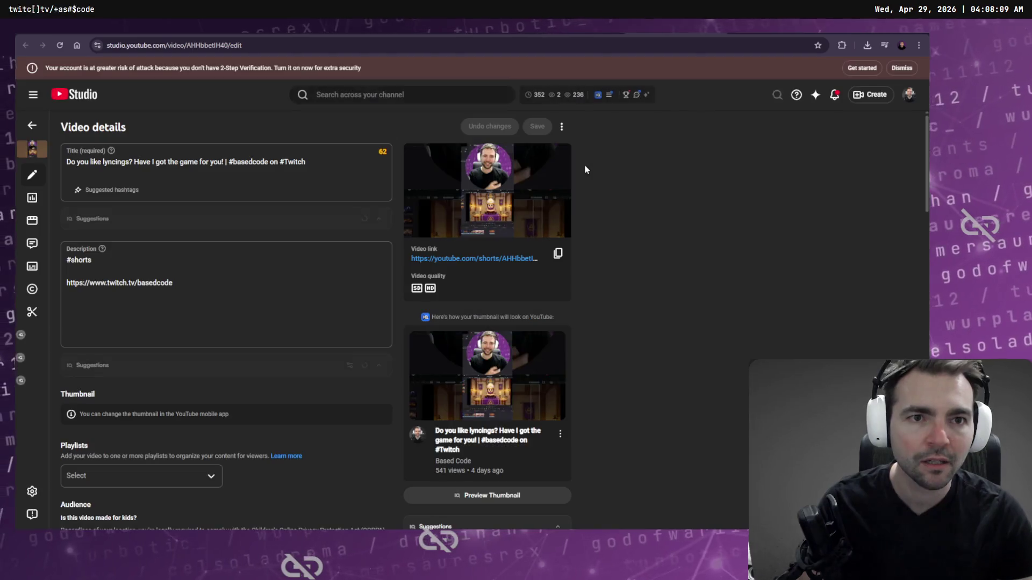
left_click(497, 258)
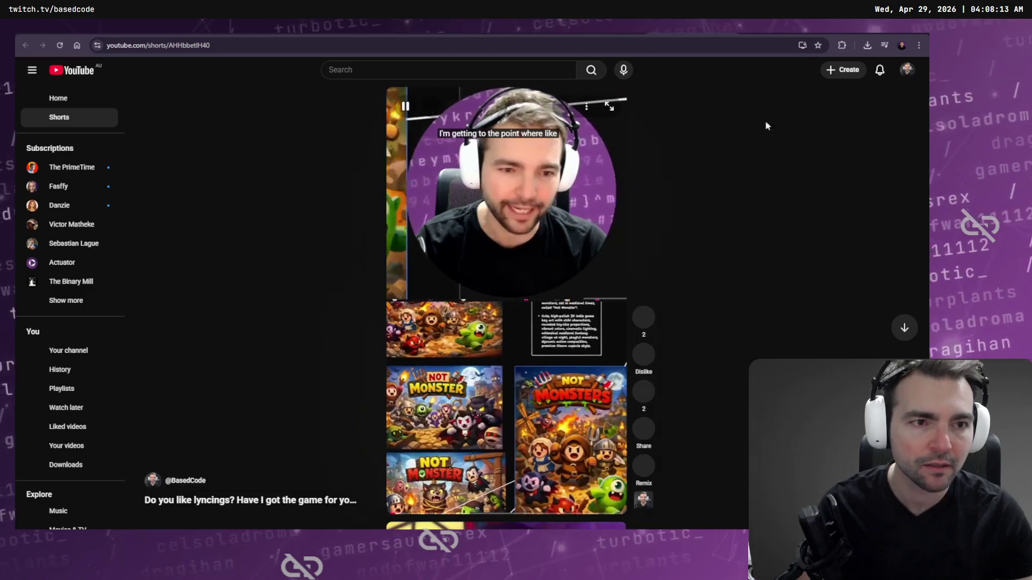
left_click(652, 399)
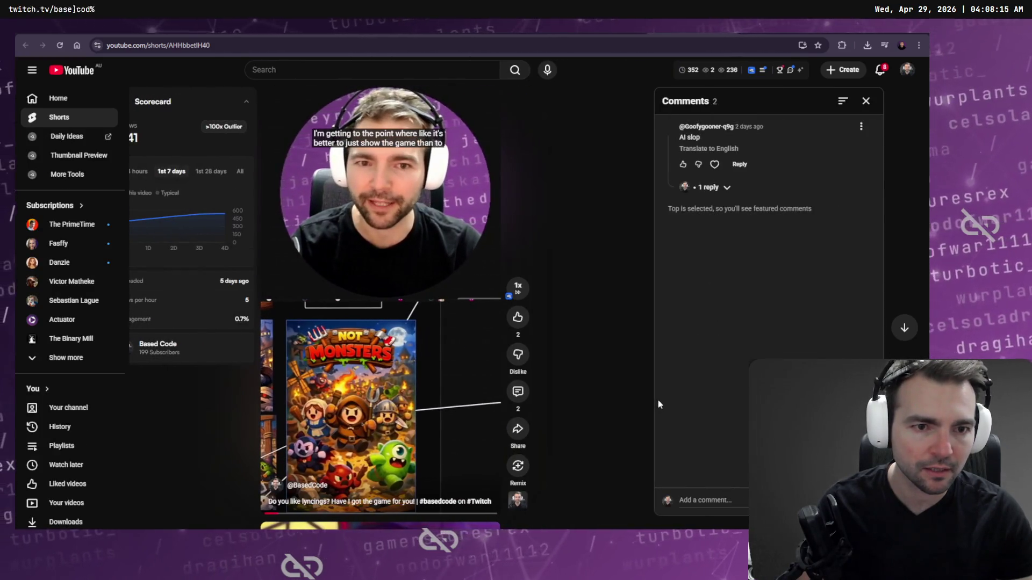
left_click(707, 187)
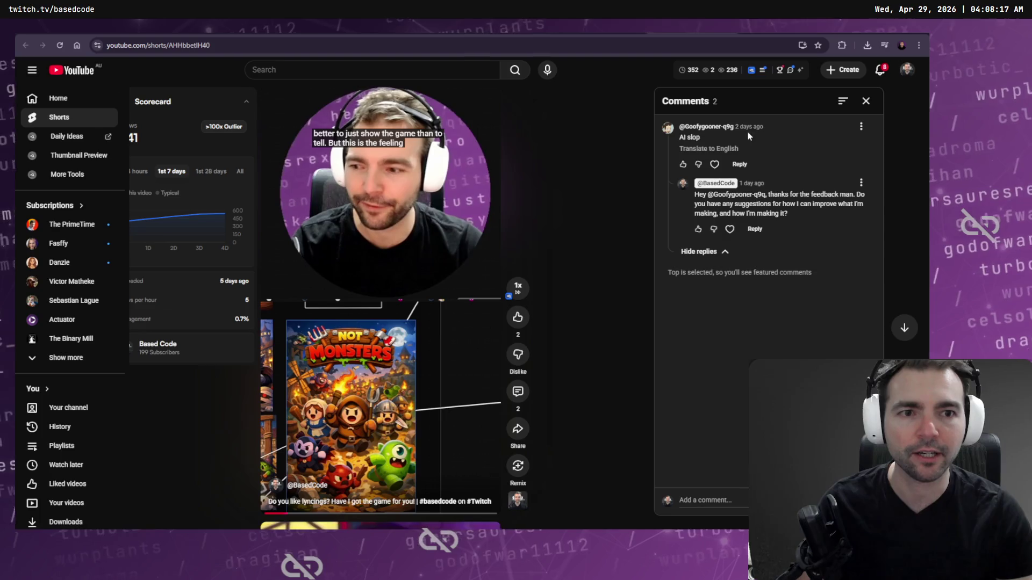
left_click(369, 54)
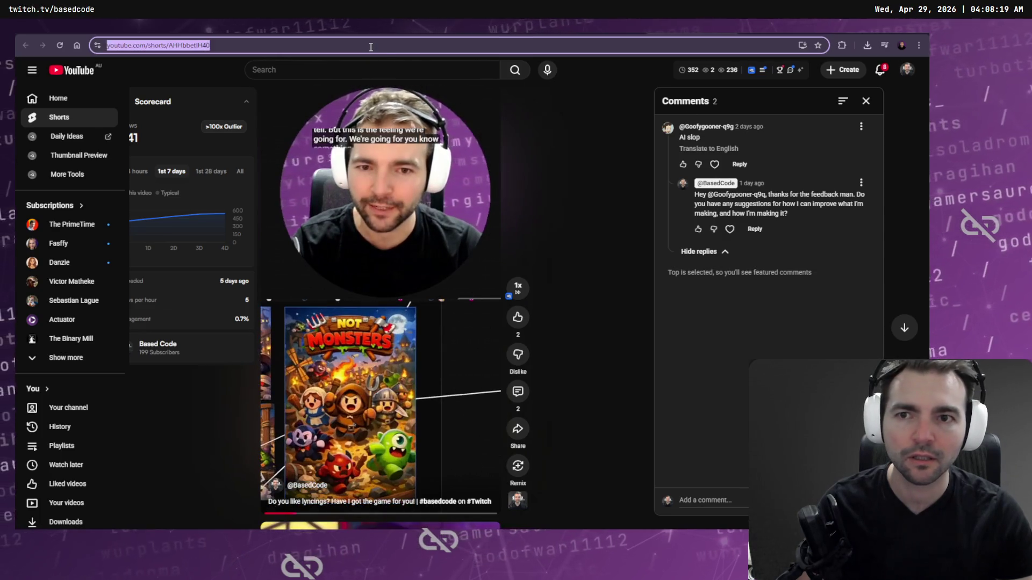
key("ctrl+Tab")
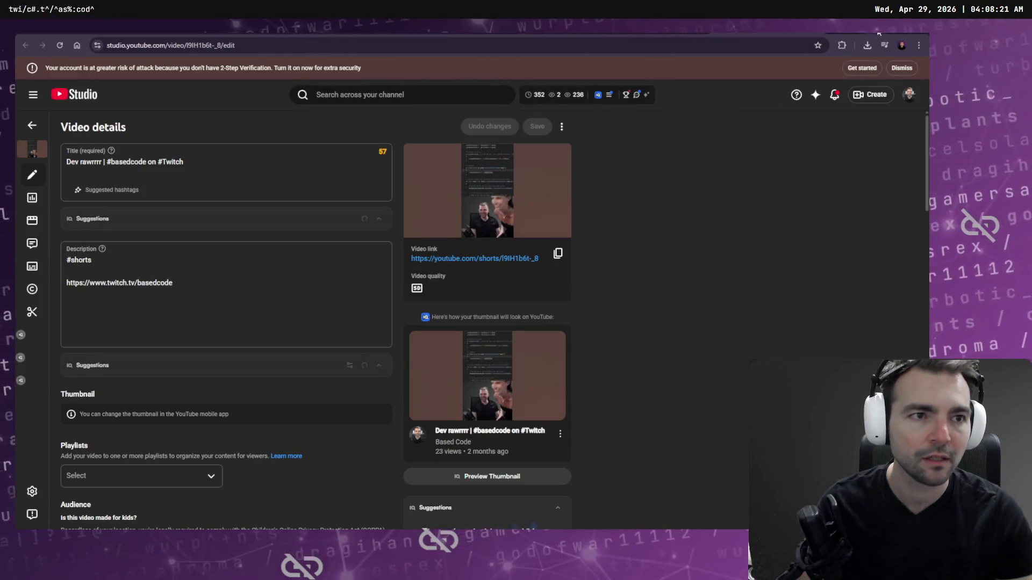
key("ctrl+Tab")
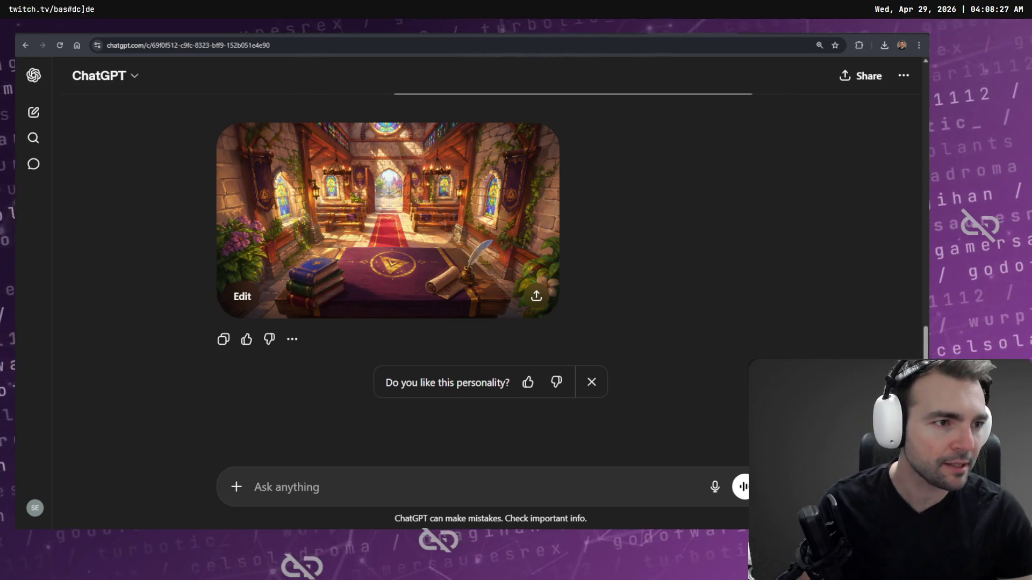
- Copy the full-size 'Sunlit fantasy chapel with courtyard view' image and paste it into the storyboard
key("alt+Tab")
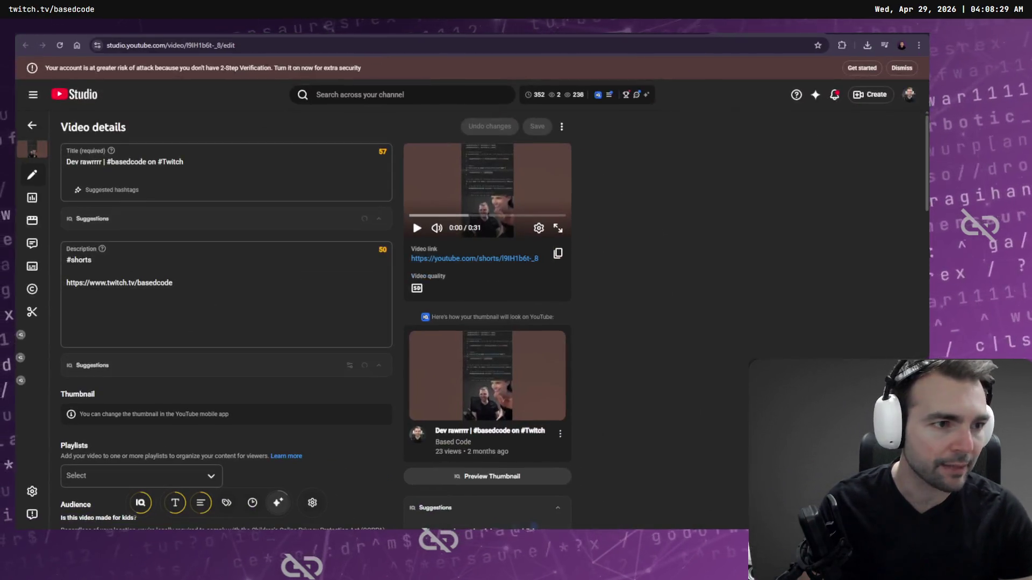
key("alt+Tab")
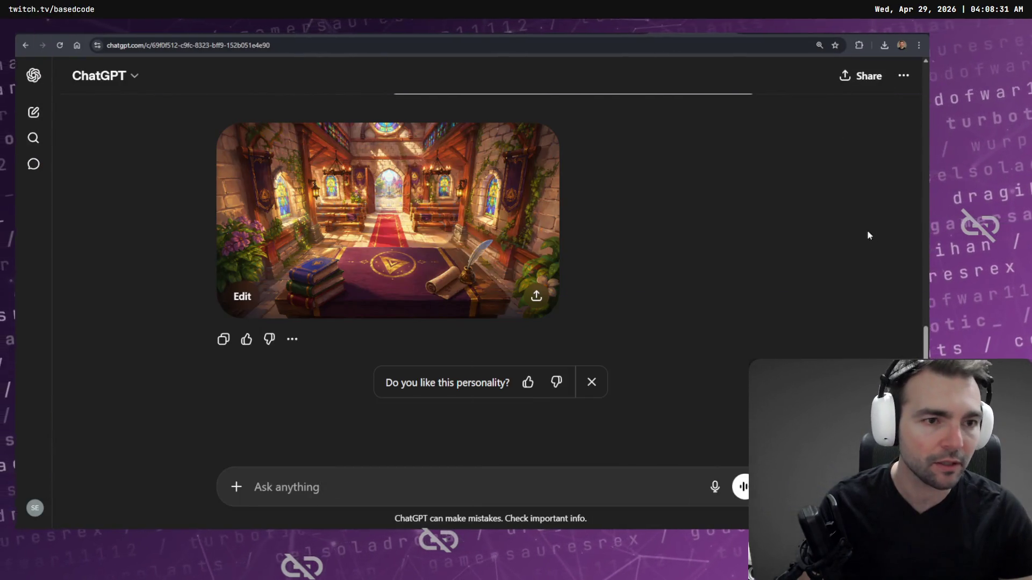
key("alt+Tab")
key("alt+Tab")
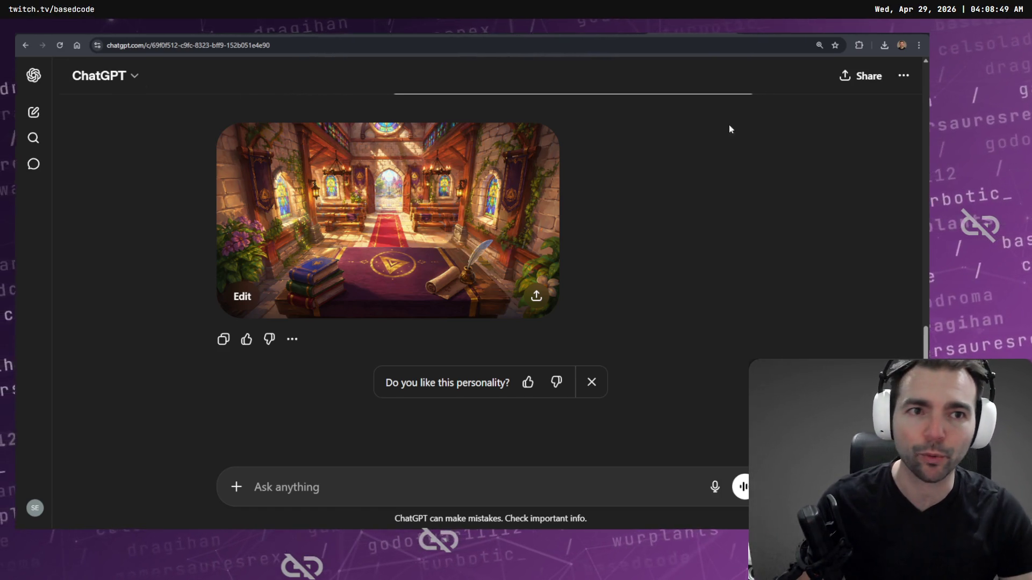
left_click(500, 150)
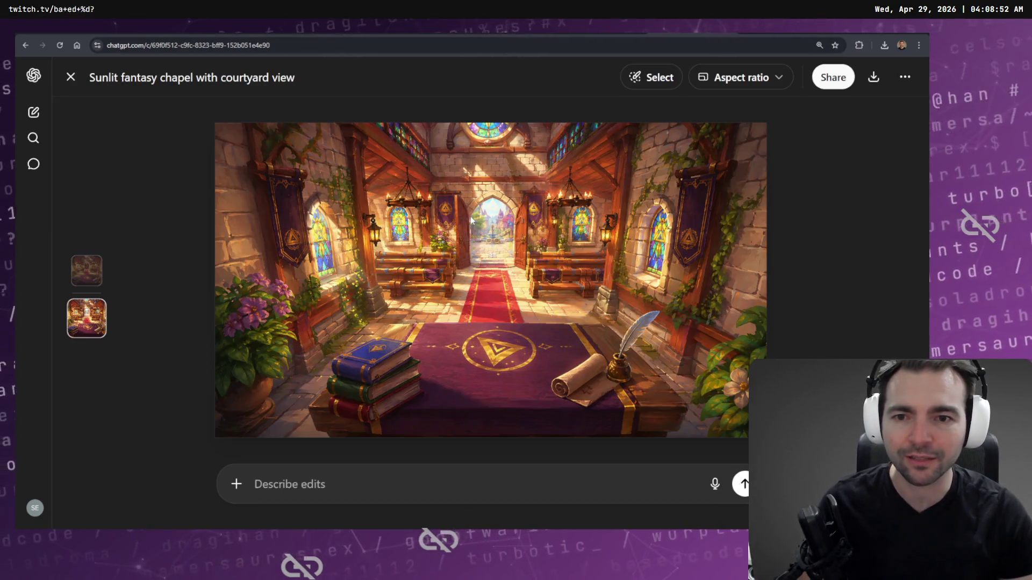
right_click(531, 247)
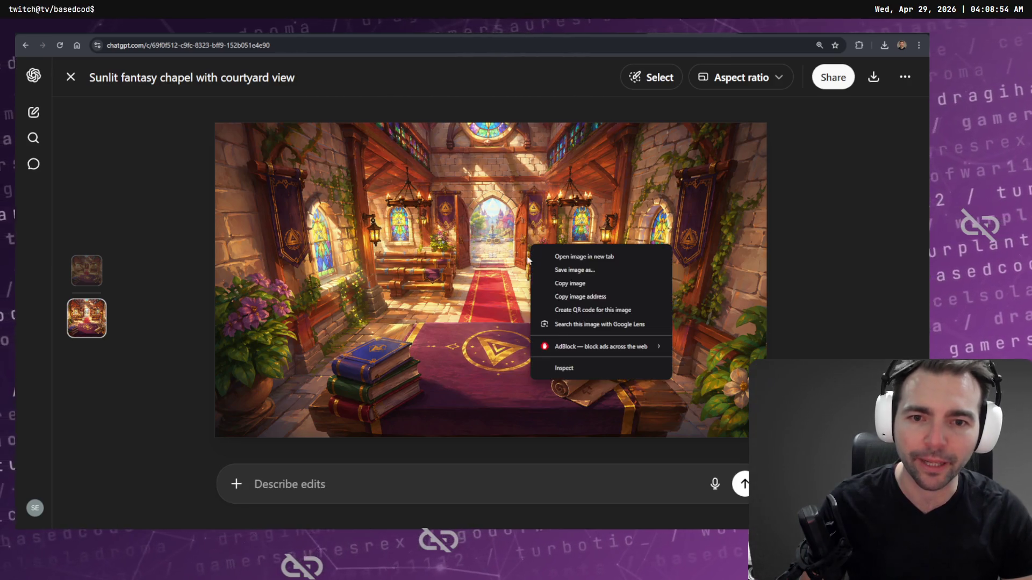
left_click(613, 283)
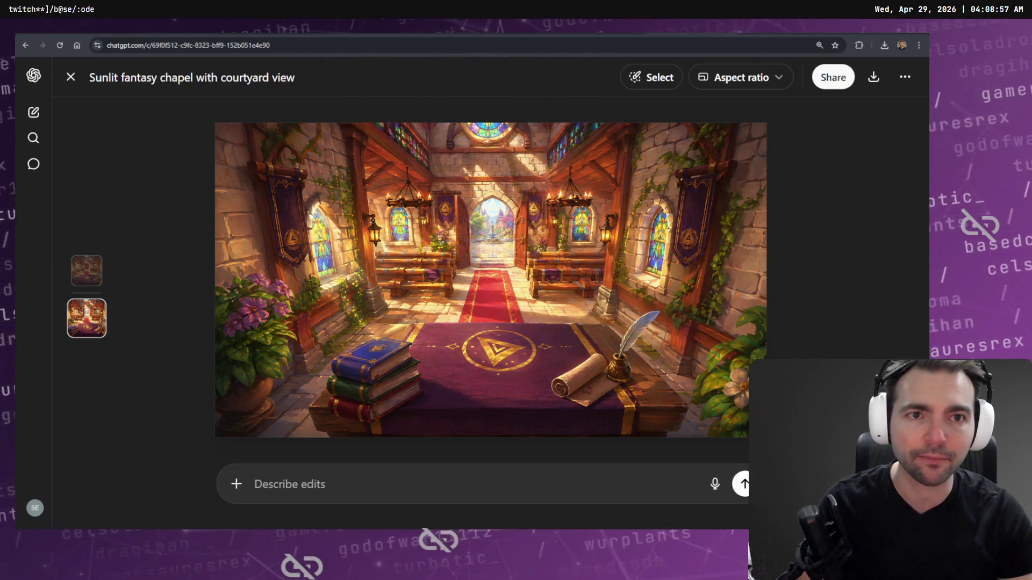
key("alt+Tab")
key("ctrl+v")
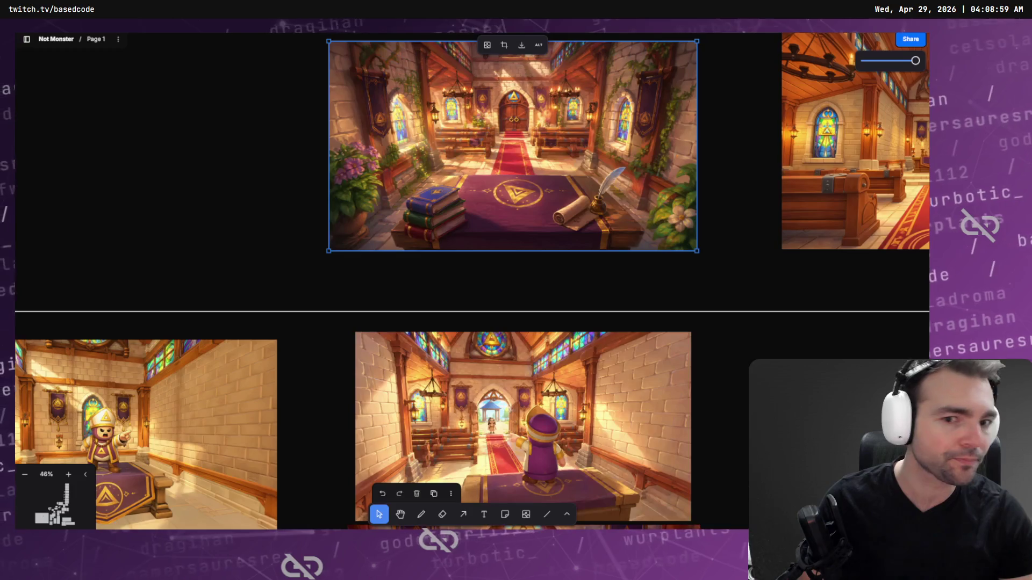
- Re-paste the courtyard chapel image and move it into the storyboard's top row
key("Delete")
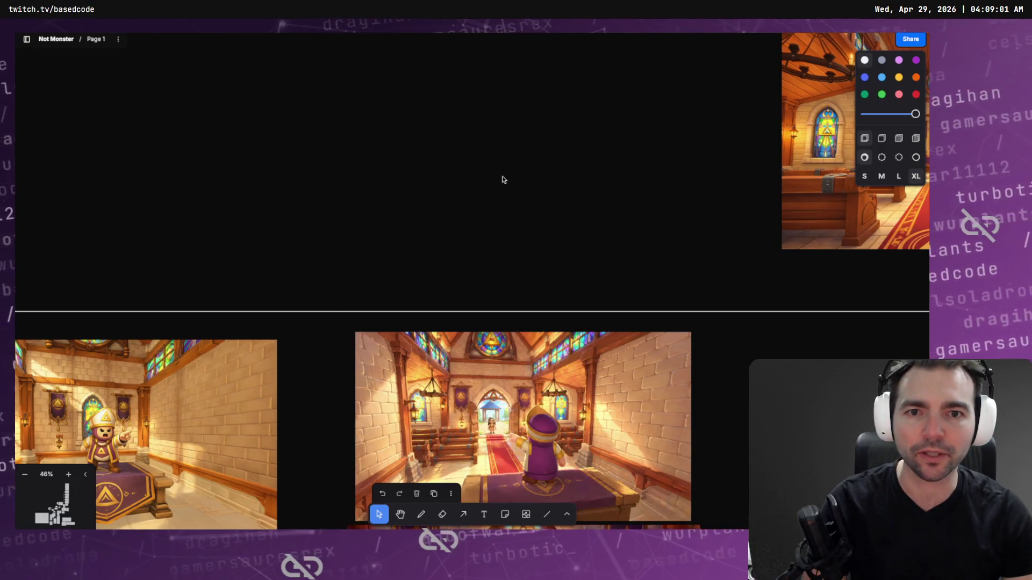
key("ctrl+v")
mouse_move(535, 269)
left_mouse_down()
mouse_move(581, 159)
mouse_move(577, 138)
left_mouse_up()
scroll(570, 246, "up", 2)
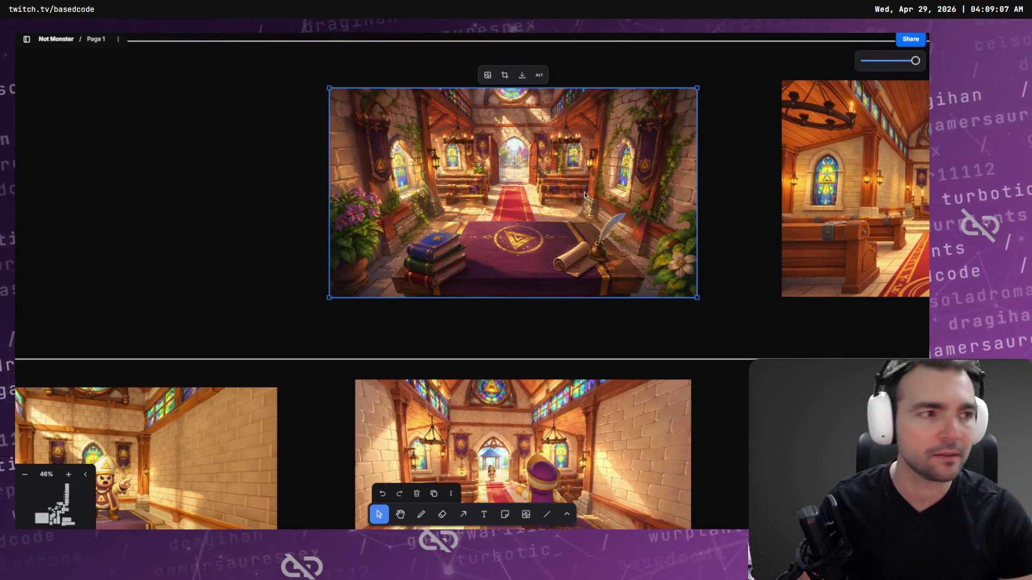
key("alt+Tab")
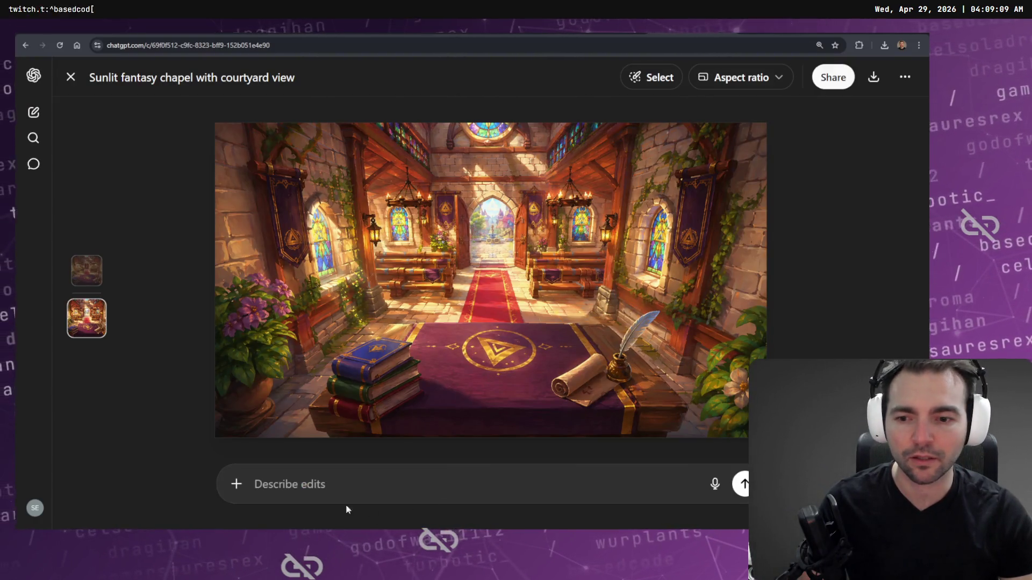
key("alt+Tab")
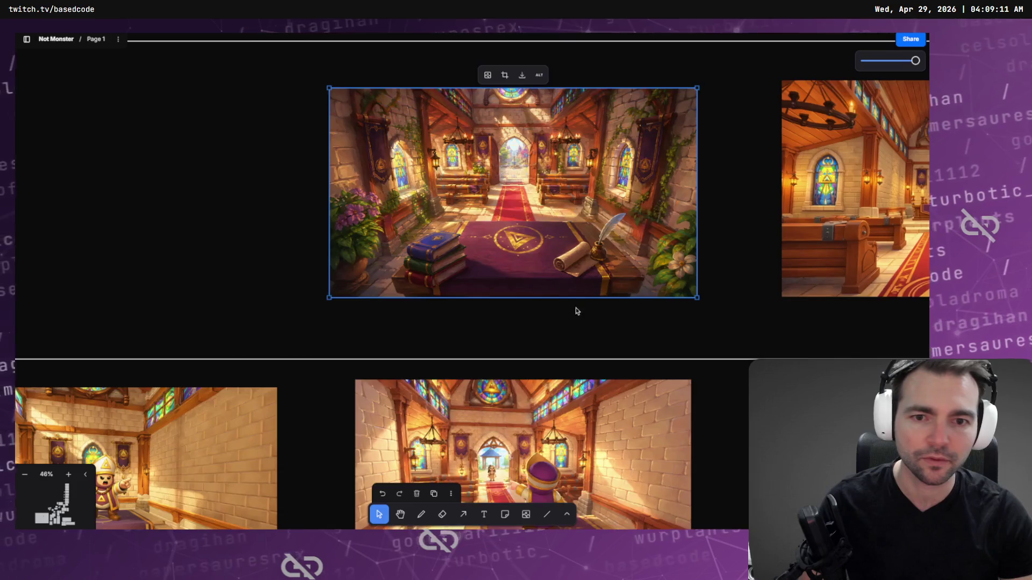
- Check the chapel image under Shot8 and select the small crying girl image
scroll(575, 307, "up", 10)
scroll(681, 285, "down", 5)
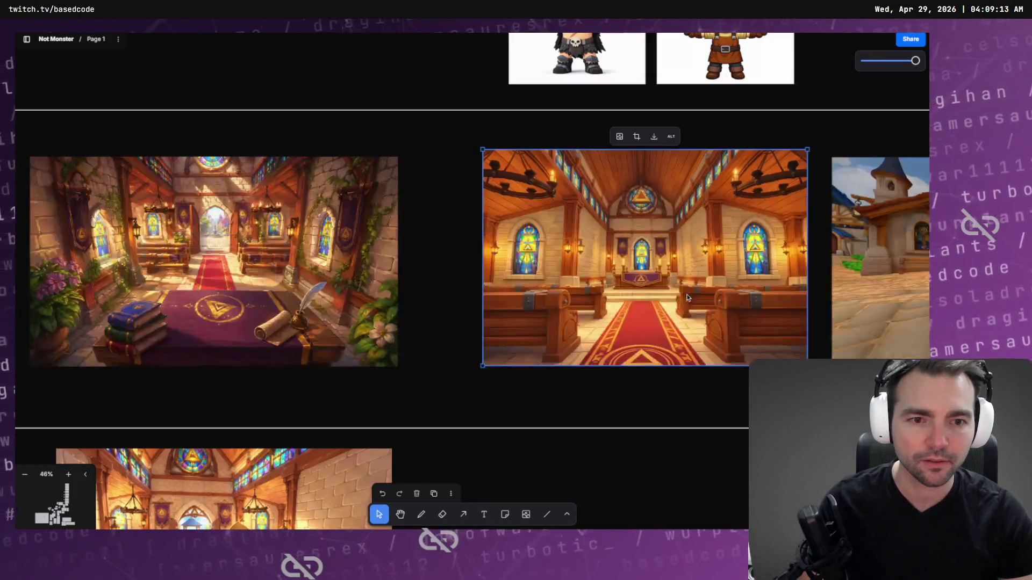
scroll(689, 296, "down", 10)
scroll(691, 371, "down", 1)
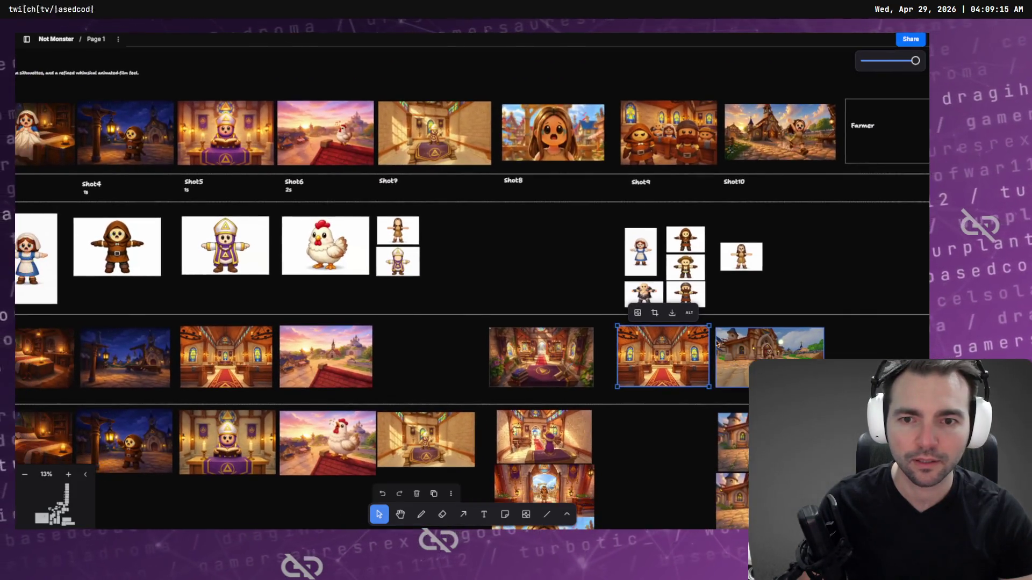
scroll(518, 217, "down", 5)
scroll(534, 215, "up", 3)
left_click(524, 382)
left_click(661, 321)
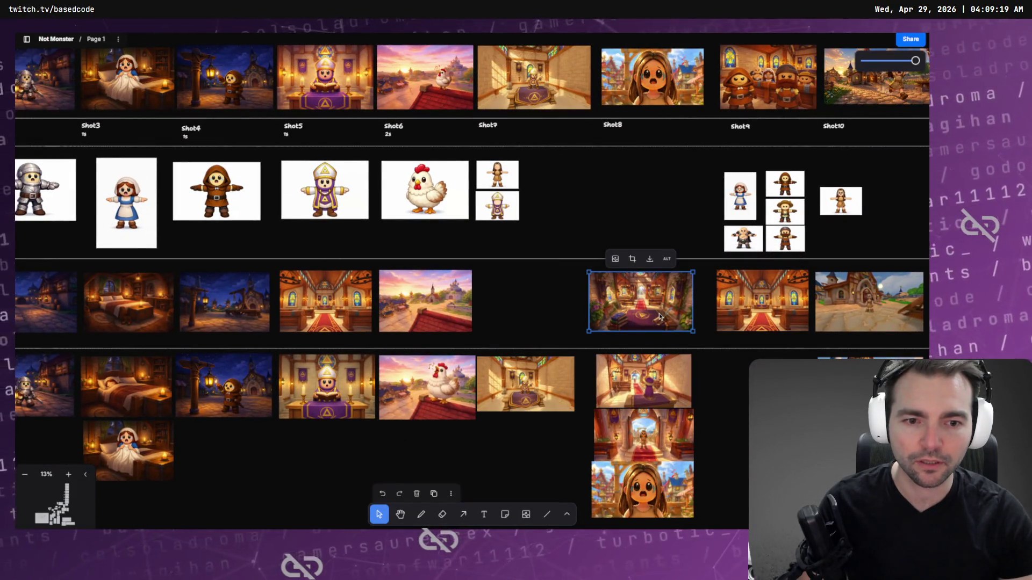
scroll(656, 316, "right", 2)
left_click(424, 212)
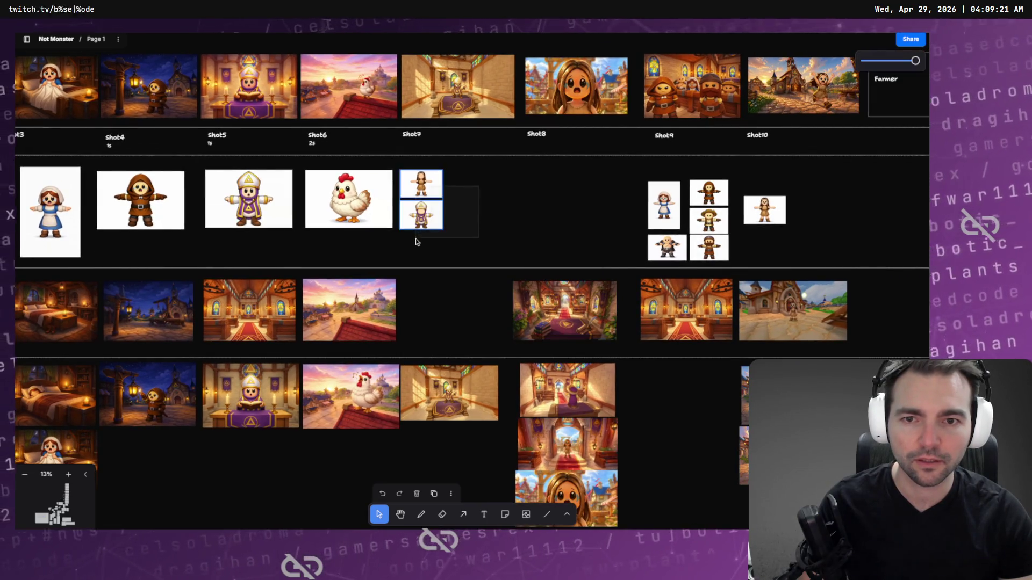
left_click(421, 183)
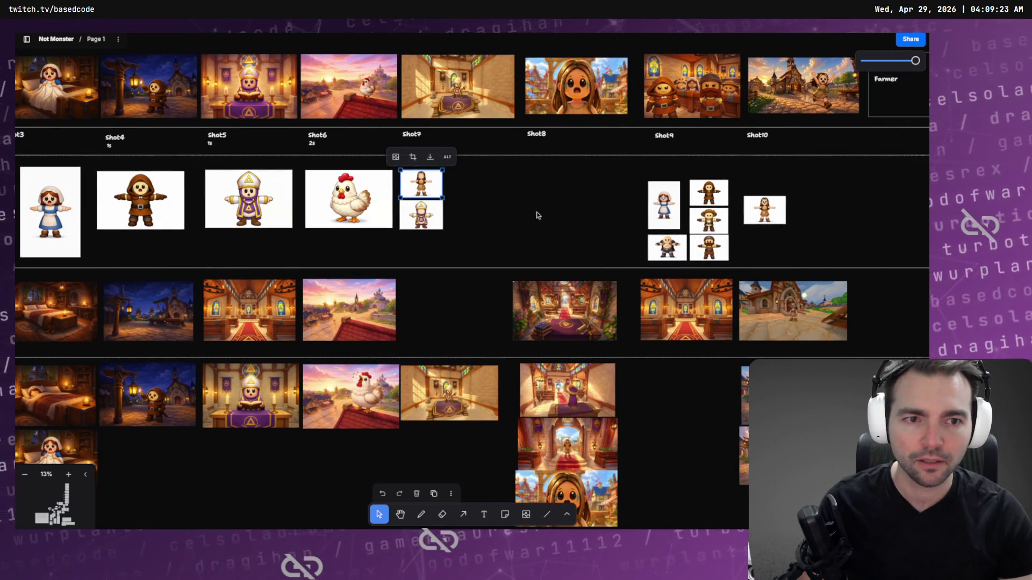
left_click(767, 209)
scroll(768, 210, "up", 10)
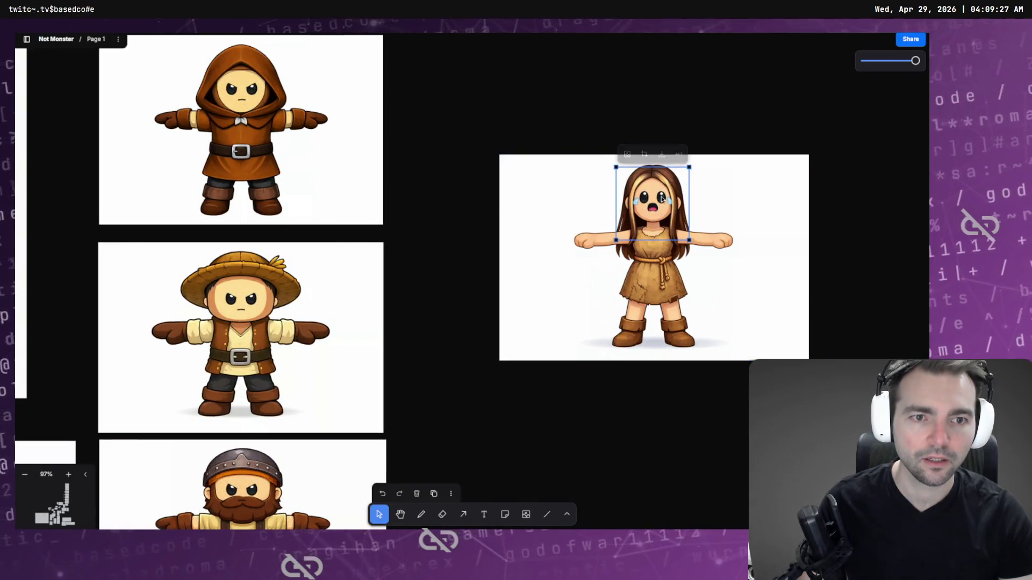
key("Escape")
- Centre the crying girl's face on her head
scroll(62, 231, "left", 2)
scroll(473, 231, "left", 15)
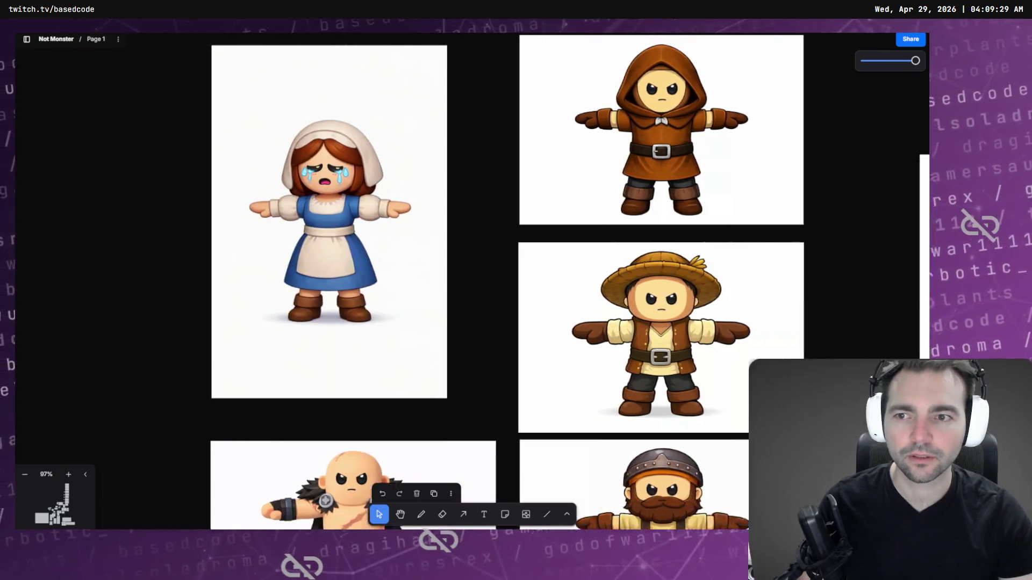
scroll(356, 231, "left", 10)
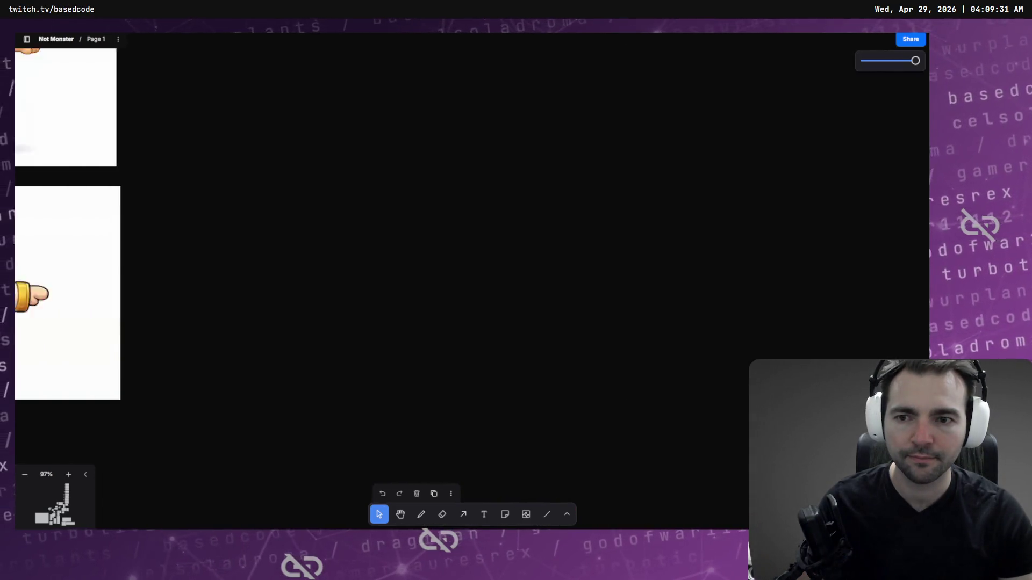
left_click_drag(356, 143, 348, 149)
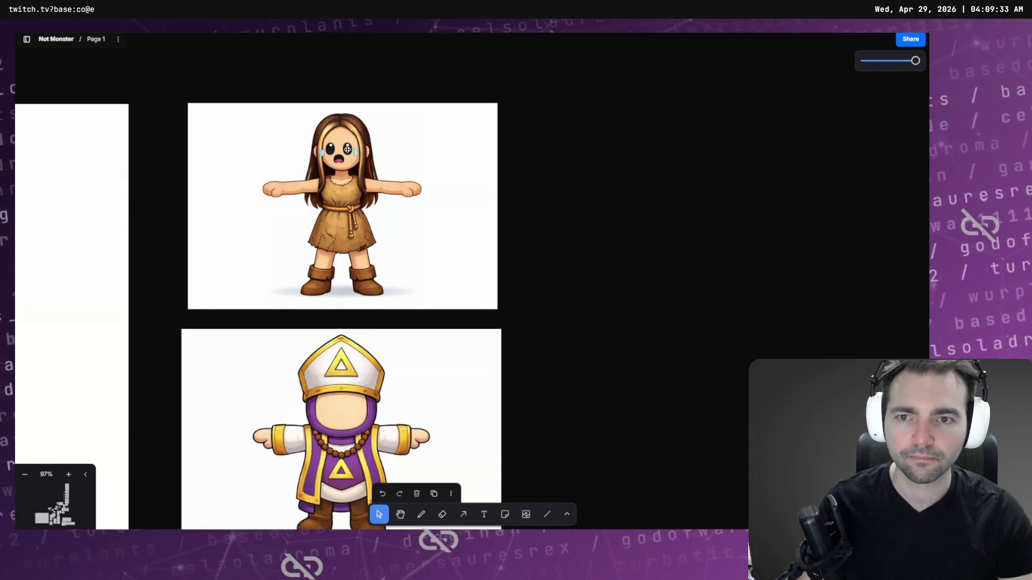
left_click(502, 153)
- Capture a region screenshot of the girl and attach it to the ChatGPT edit request
scroll(322, 186, "up", 5)
scroll(323, 186, "left", 2)
key("super+shift+4")
mouse_move(235, 79)
left_mouse_down()
mouse_move(518, 396)
mouse_move(616, 454)
left_mouse_up()
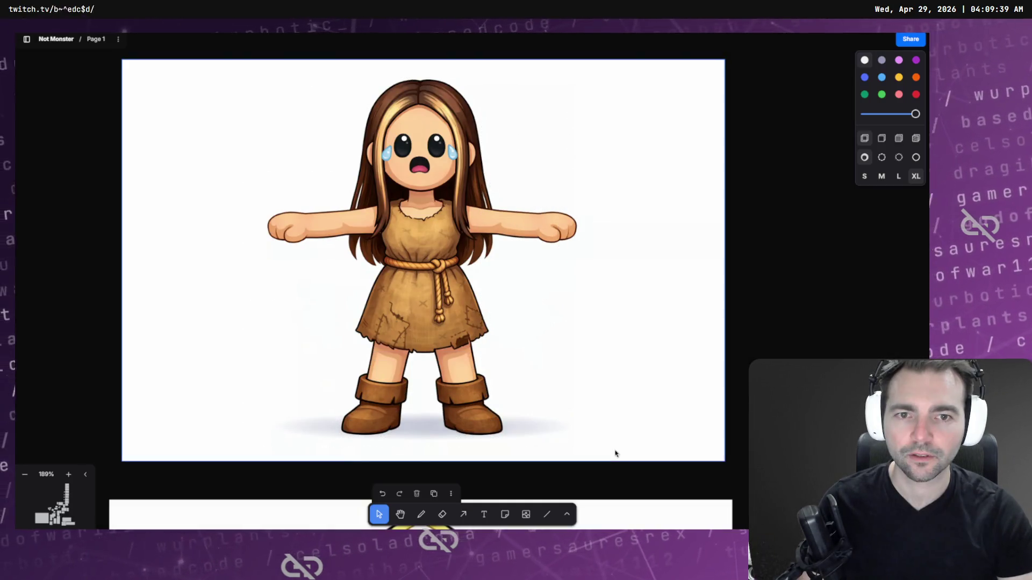
key("super+Tab")
key("super+v")
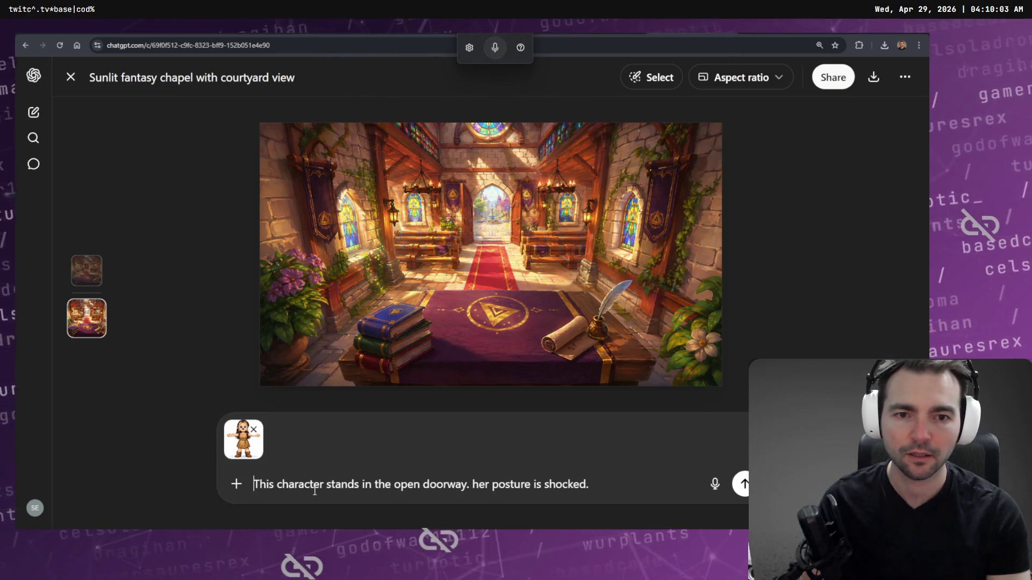
- Capitalise 'Her' in the shocked-doorway prompt, send it, then scrub the trailer's opening shots in Resolve
key("ctrl+Right")
key("ctrl+Right")
key("ctrl+Right")
key("Left")
key("Left")
key("Left")
key("BackSpace")
type("H")
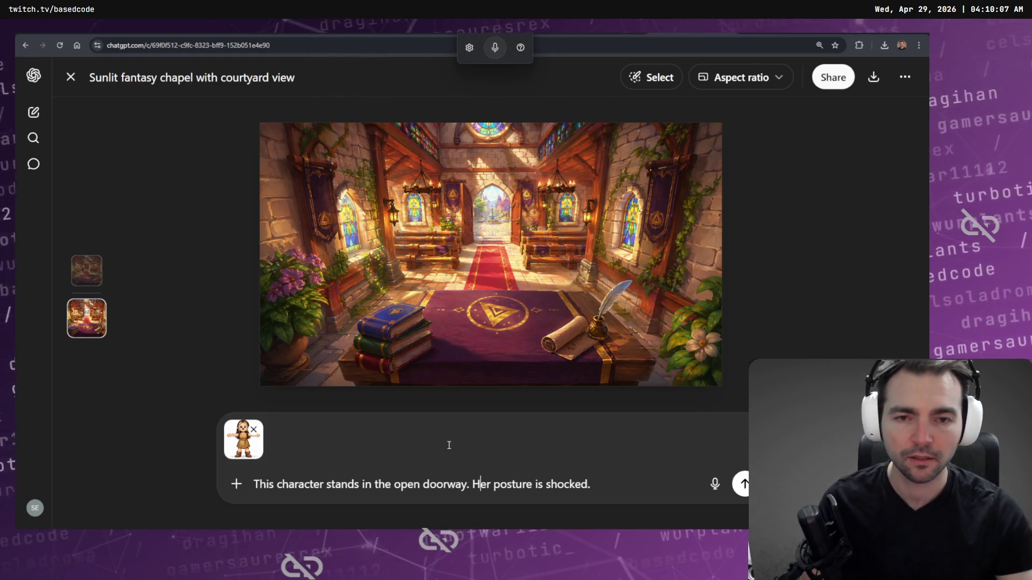
left_click(744, 485)
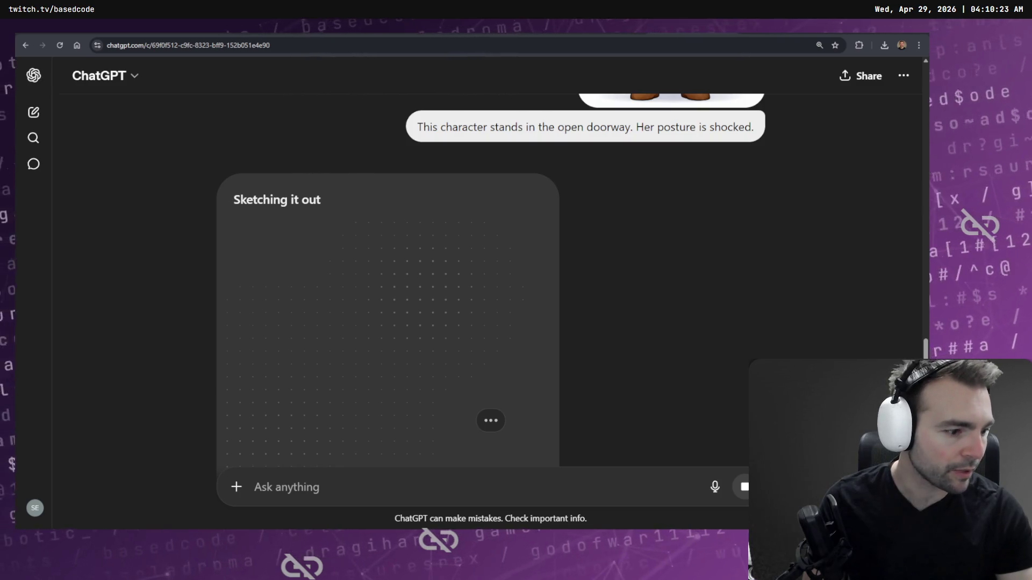
key("alt+Tab")
mouse_move(218, 412)
left_mouse_down()
mouse_move(145, 414)
mouse_move(327, 394)
mouse_move(279, 405)
left_mouse_up()
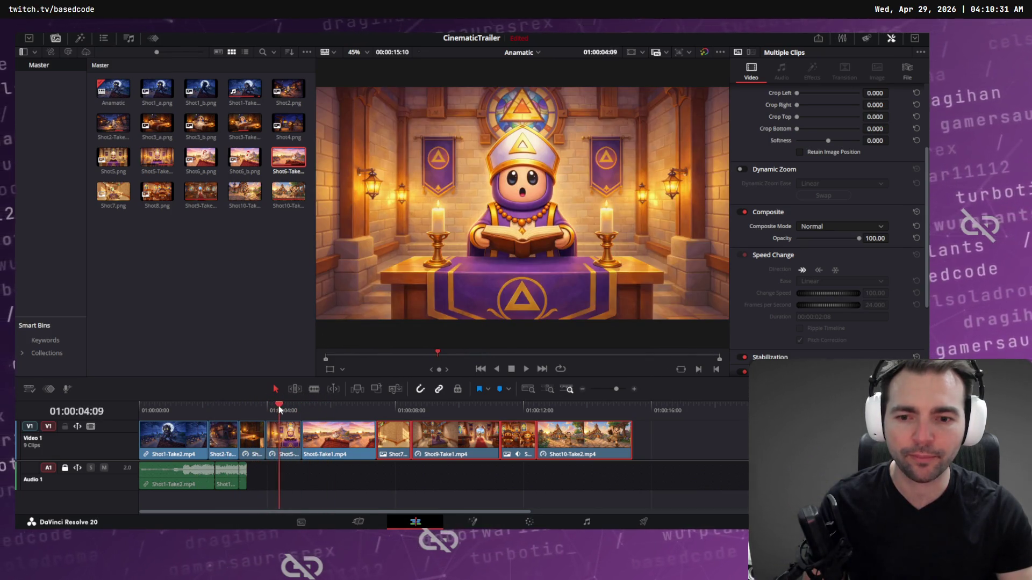
- Return to ChatGPT and view the earlier chapel image at full size
key("alt+Tab")
scroll(636, 214, "up", 10)
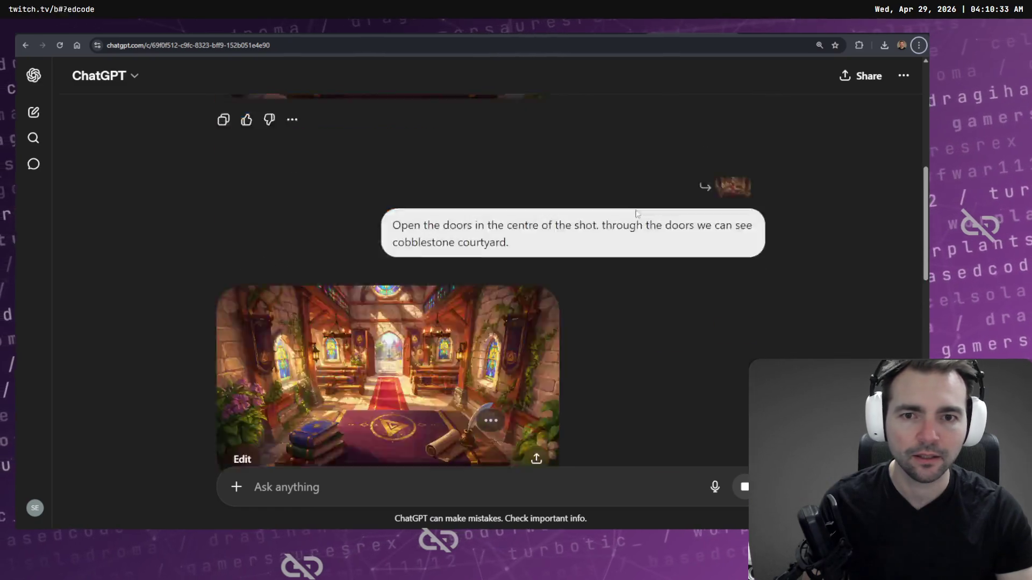
left_click(476, 359)
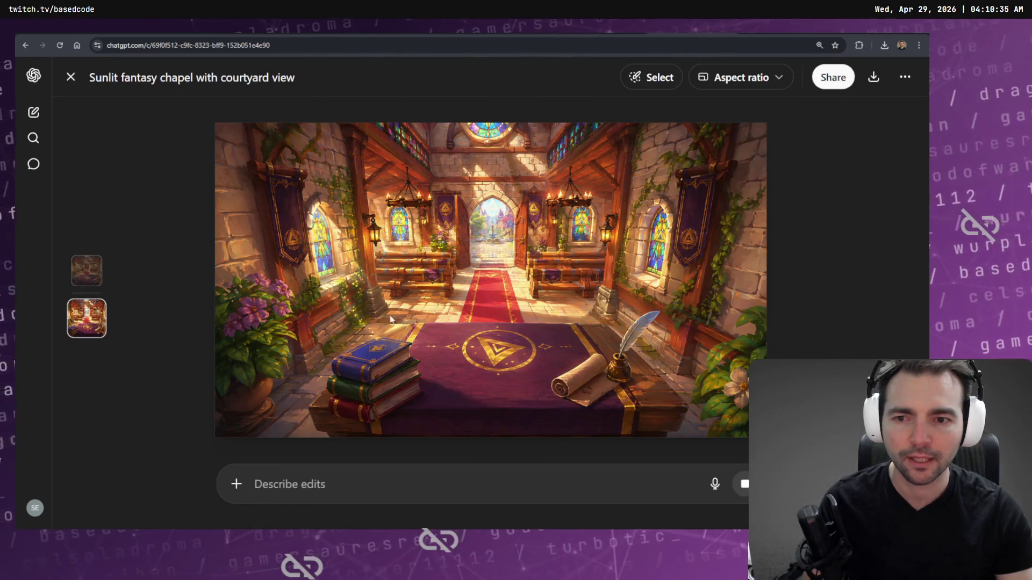
key("Escape")
- Open the finished 'Surprised child in the castle hall' doorway image at full size
scroll(588, 289, "down", 5)
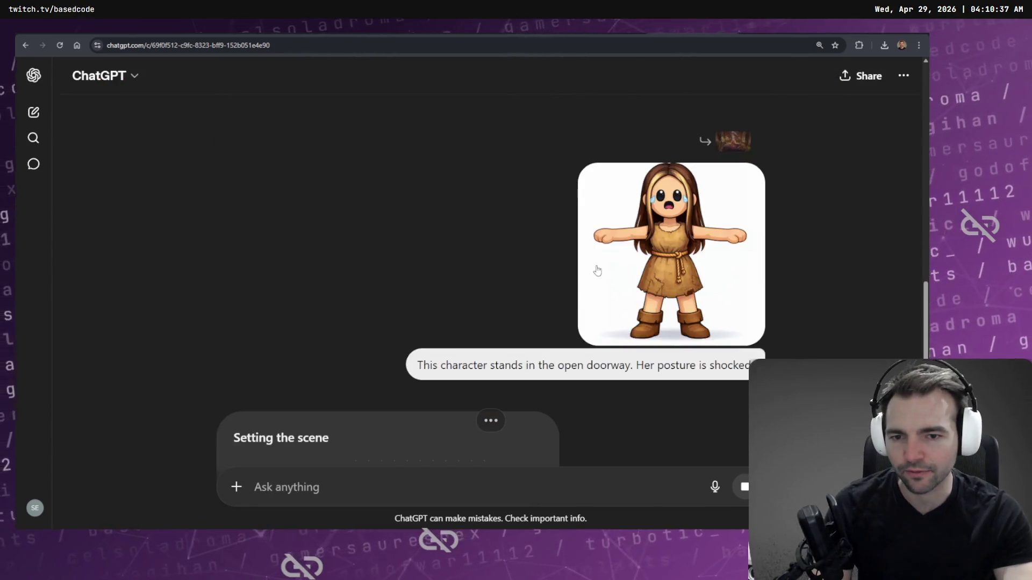
scroll(598, 274, "down", 5)
scroll(605, 292, "up", 10)
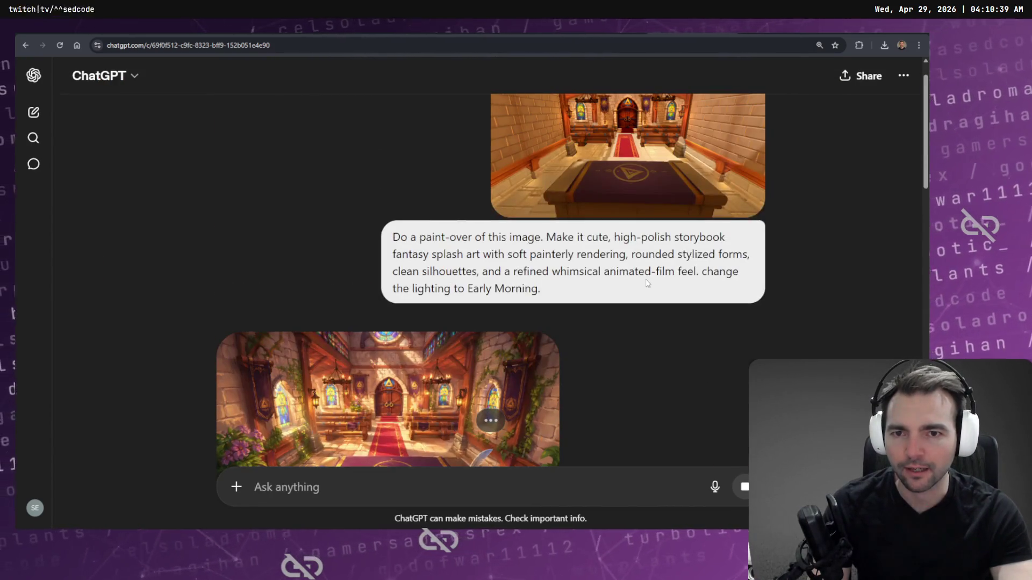
scroll(663, 291, "up", 1)
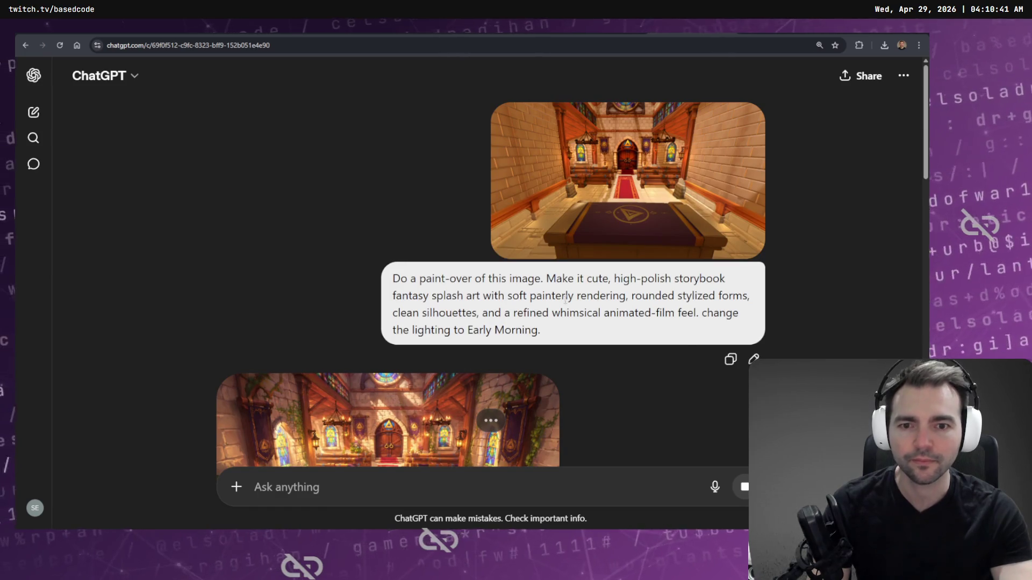
scroll(579, 306, "down", 7)
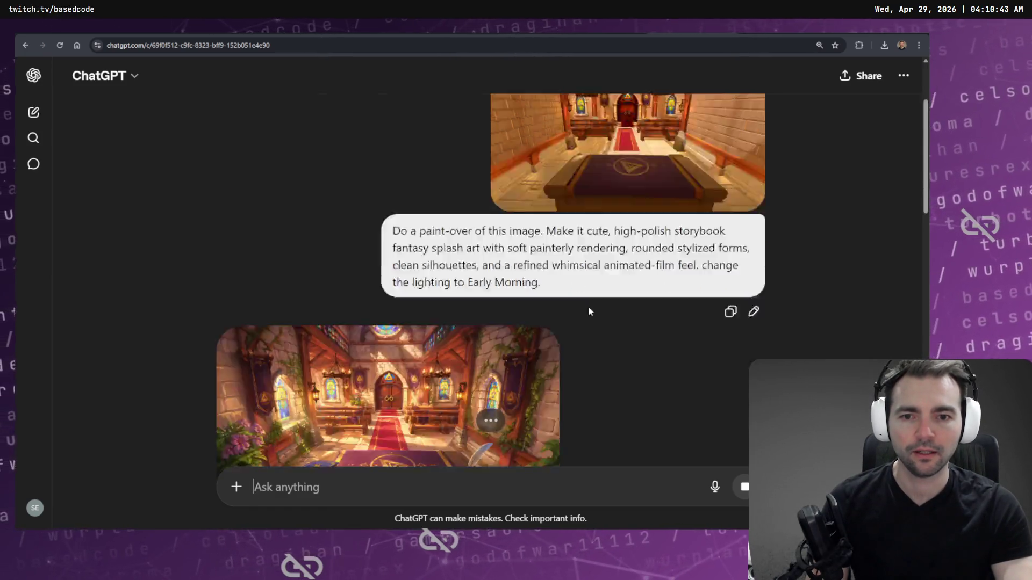
scroll(612, 308, "down", 8)
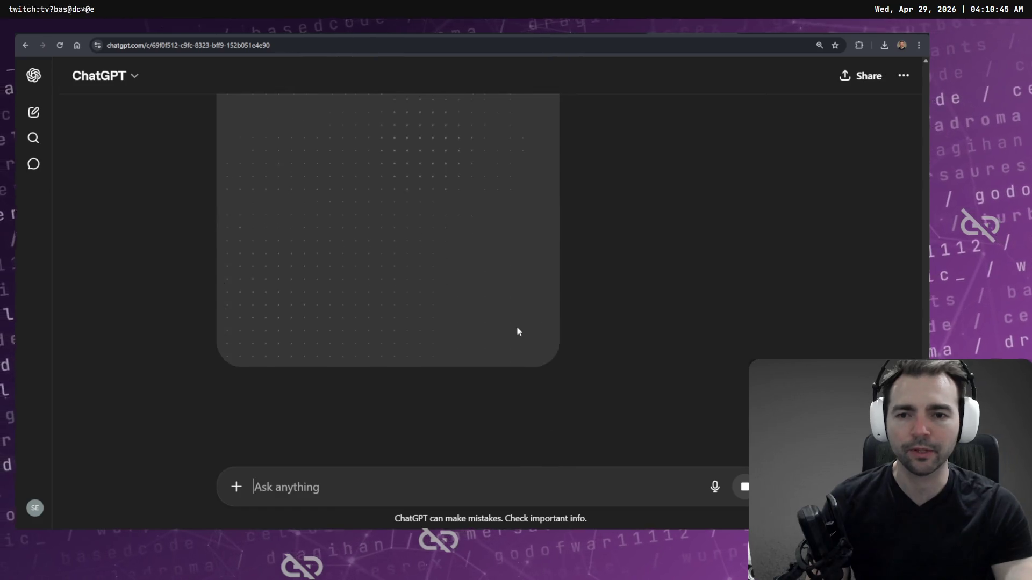
scroll(532, 331, "up", 3)
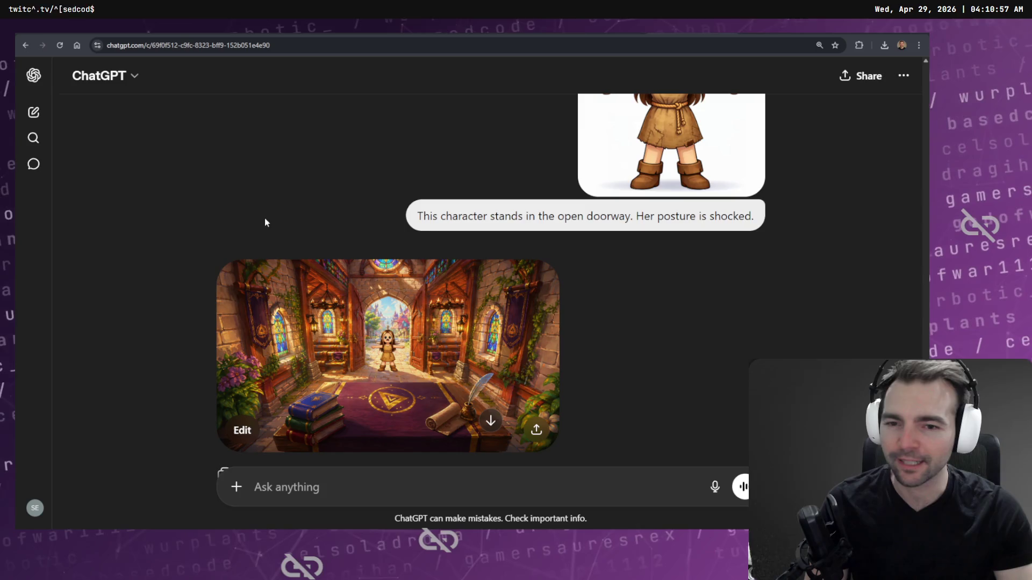
left_click(365, 267)
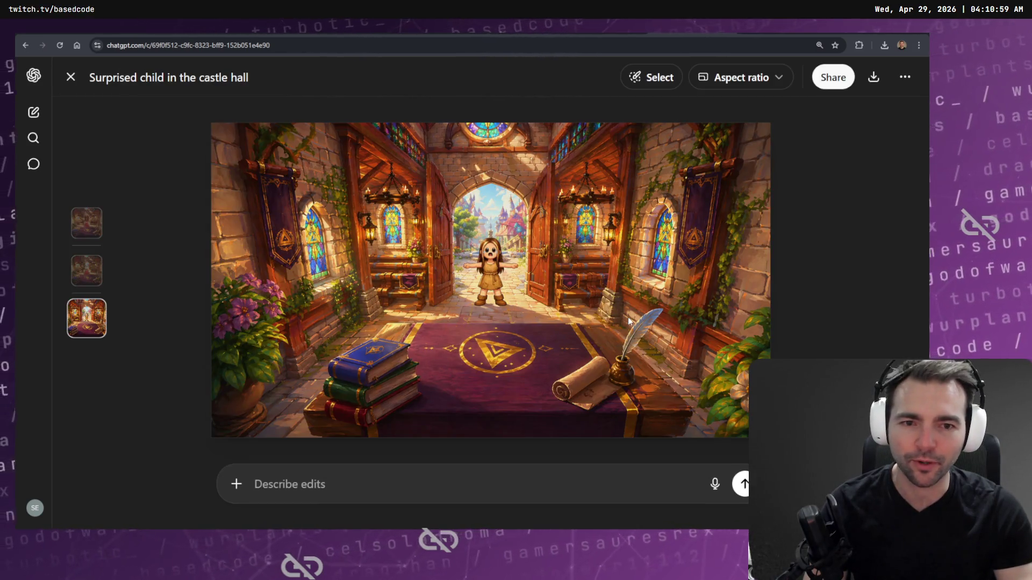
- Compare the doorway image and the earlier chapel paint-over at full size
key("Escape")
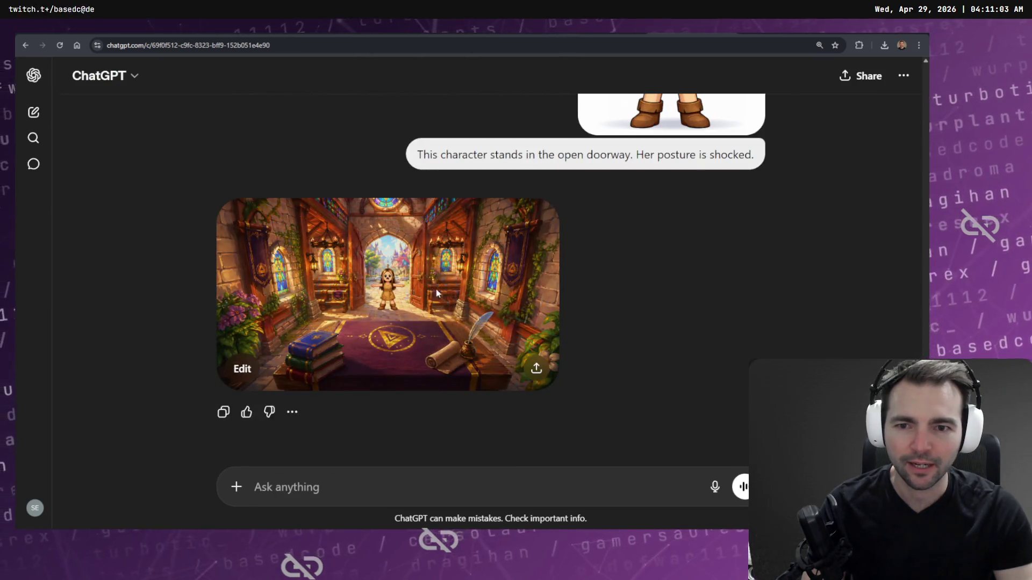
left_click(473, 337)
key("Escape")
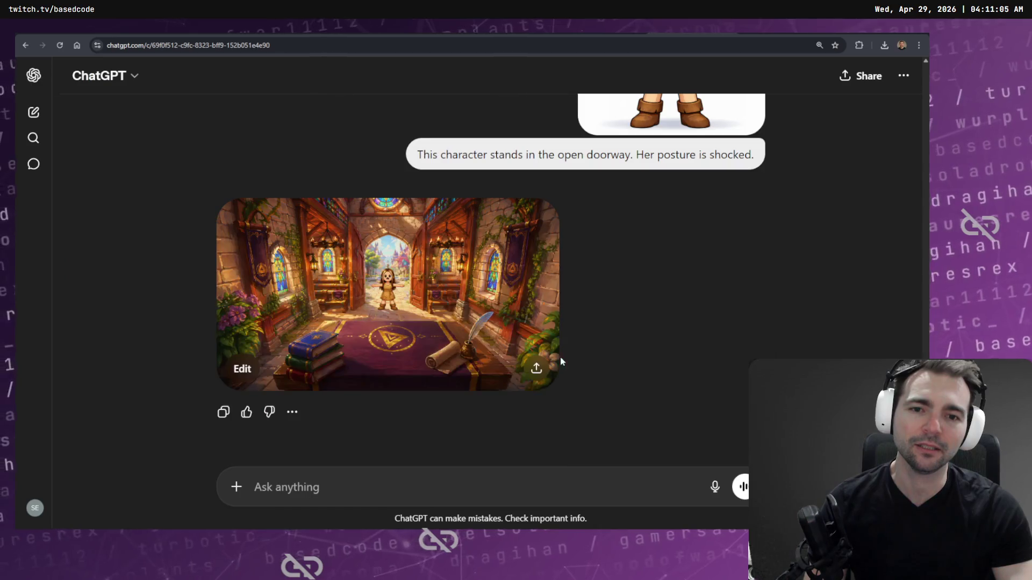
scroll(572, 344, "down", 3)
left_click(460, 253)
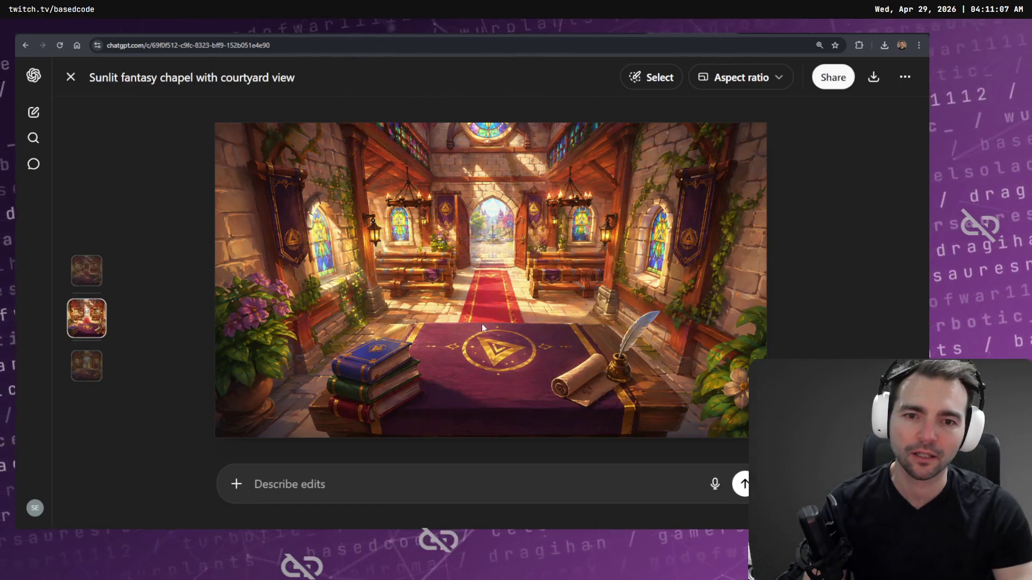
key("Escape")
- Reopen the paint-over prompt ending 'change the lighting to Early Morning' for editing
scroll(546, 328, "down", 5)
scroll(576, 318, "up", 5)
scroll(582, 323, "down", 5)
scroll(583, 307, "up", 10)
scroll(603, 300, "down", 2)
scroll(619, 320, "up", 4)
scroll(632, 357, "up", 1)
left_click(753, 360)
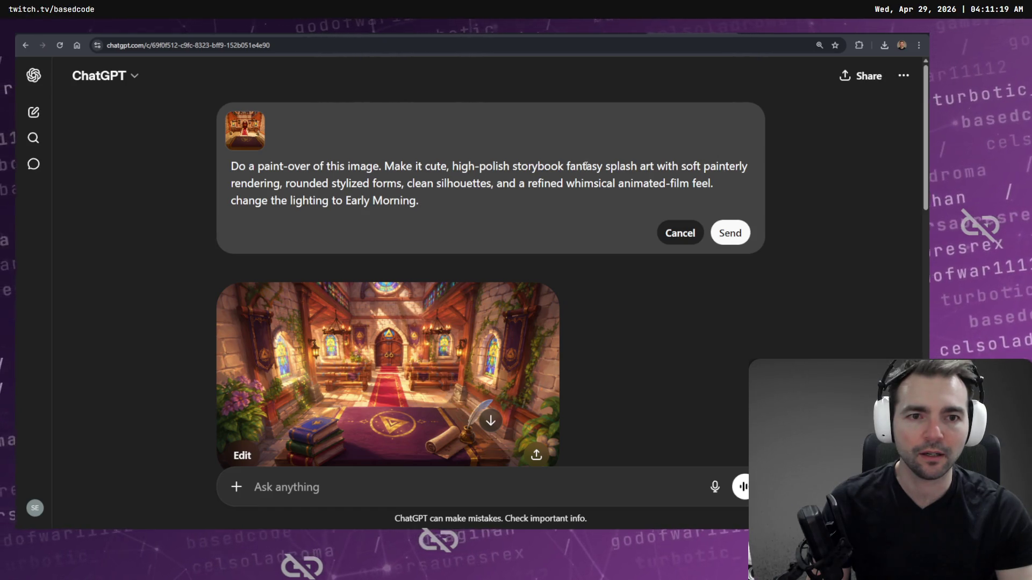
- Capitalise 'Change', add 'don't add too many adornments like plants or props', and resend
left_click_drag(503, 201, 206, 202)
key("Right")
key("Home")
key("Delete")
type("C")
key("End")
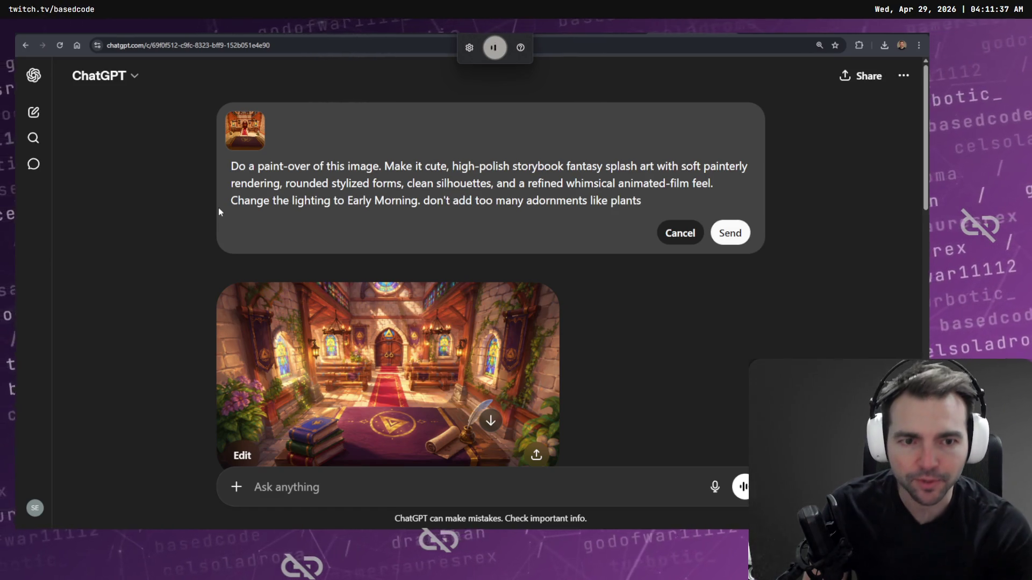
type("or props.")
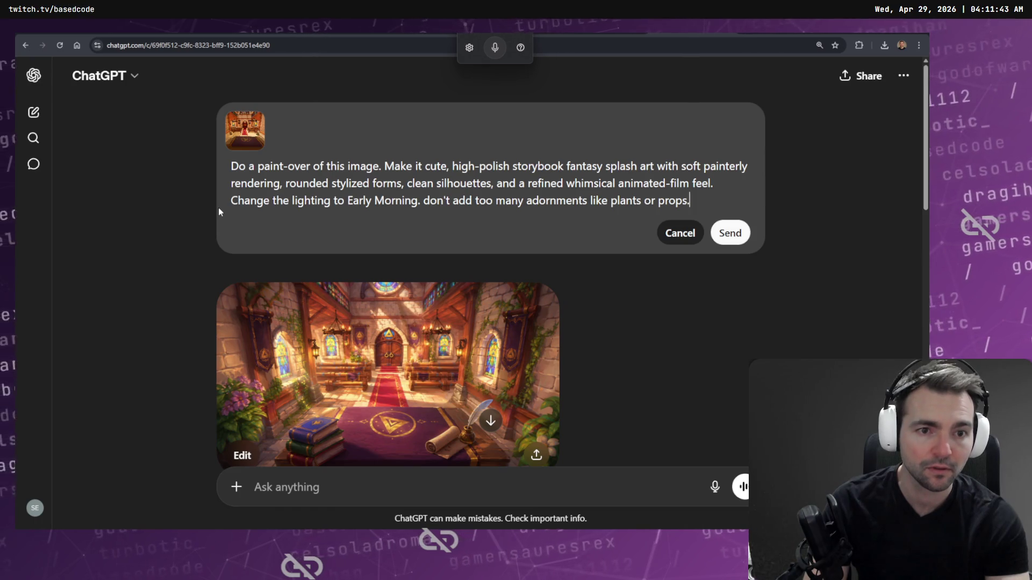
key("Return")
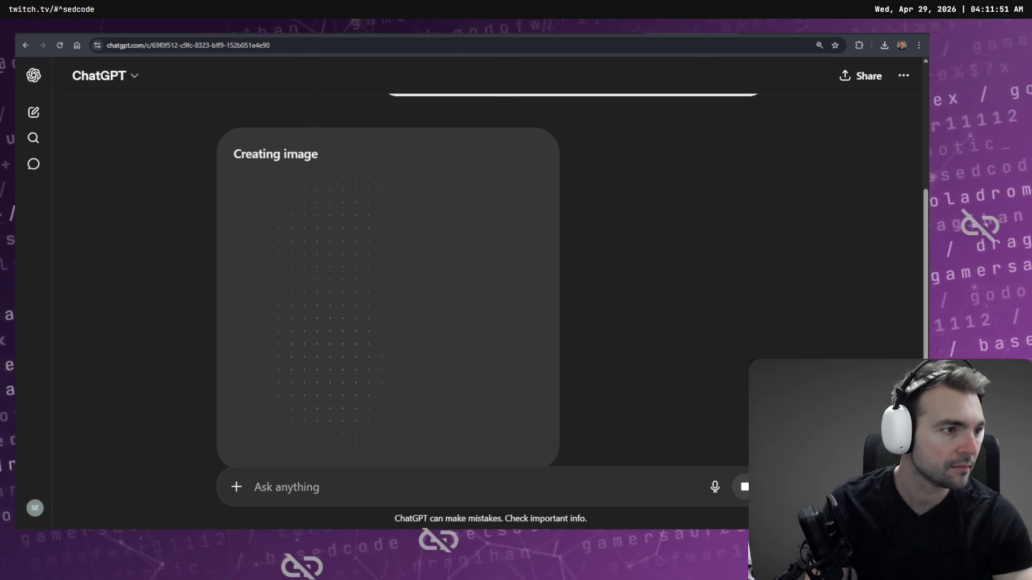
- Scrub the CinematicTrailer timeline in DaVinci Resolve through its opening shots
key("alt+Tab")
mouse_move(293, 412)
left_mouse_down()
mouse_move(144, 414)
mouse_move(483, 420)
mouse_move(398, 419)
mouse_move(461, 412)
mouse_move(409, 410)
mouse_move(430, 411)
mouse_move(404, 421)
left_mouse_up()
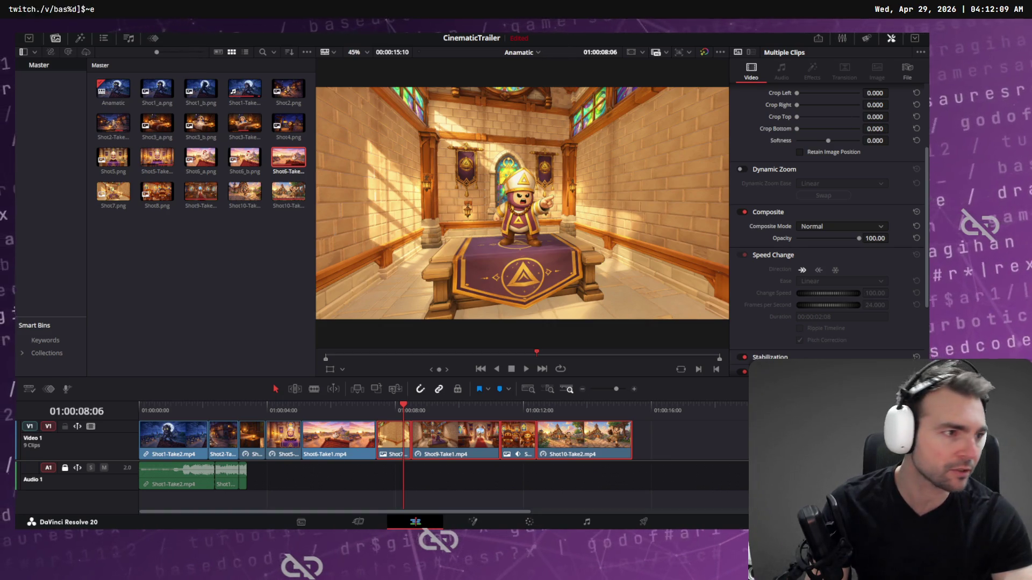
- Close the 'Pairing complete' callback tab in Chrome to get back to ChatGPT
key("alt+Tab")
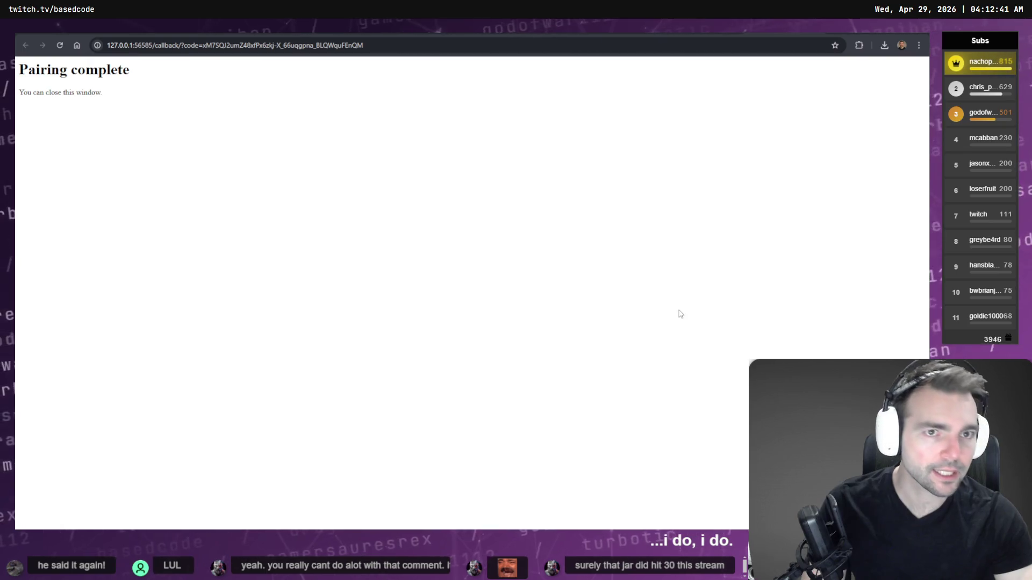
key("ctrl+w")
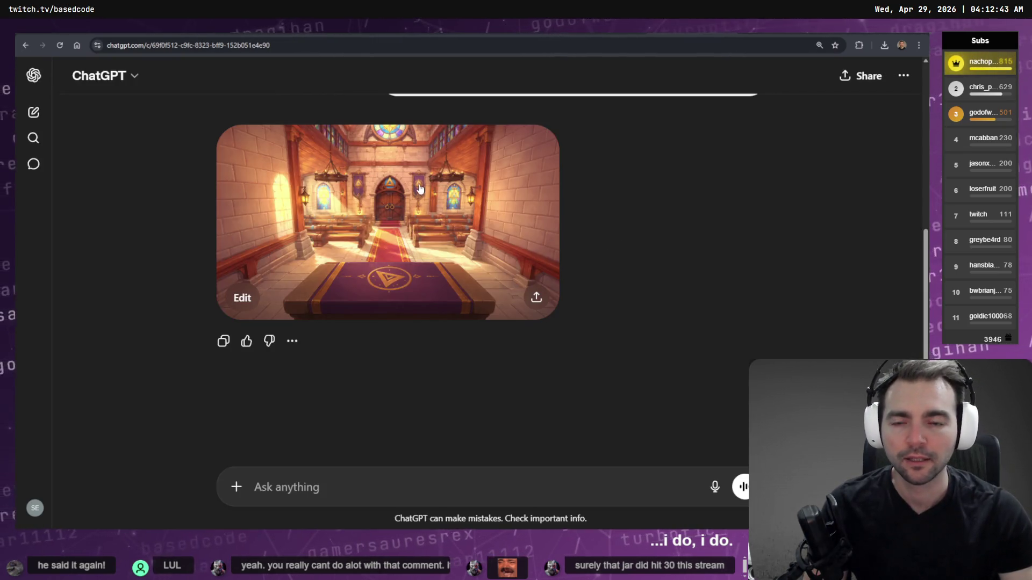
- Copy the sunlit purple-altar chapel image from its full-size view
left_click(433, 245)
right_click(536, 251)
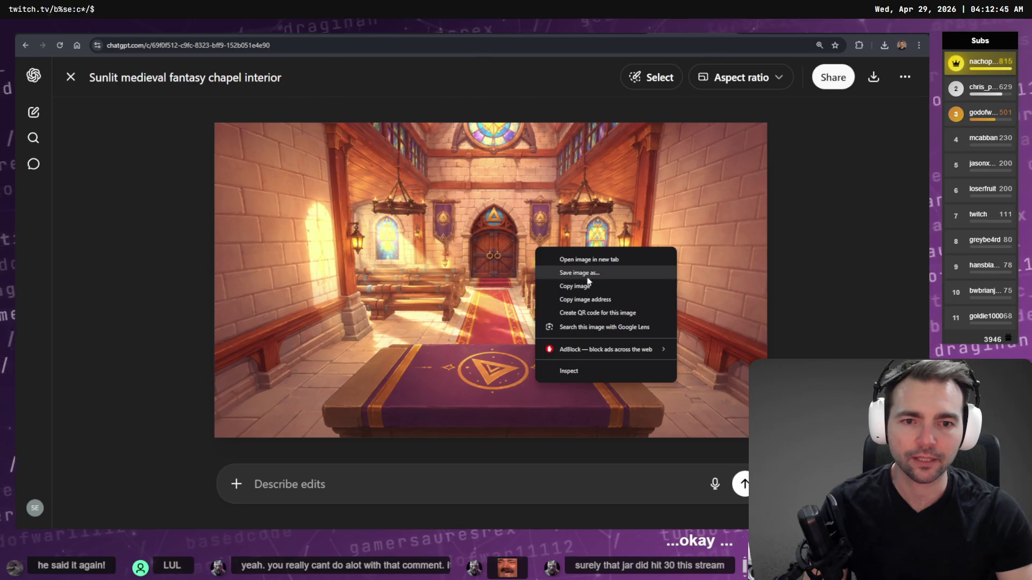
left_click(602, 286)
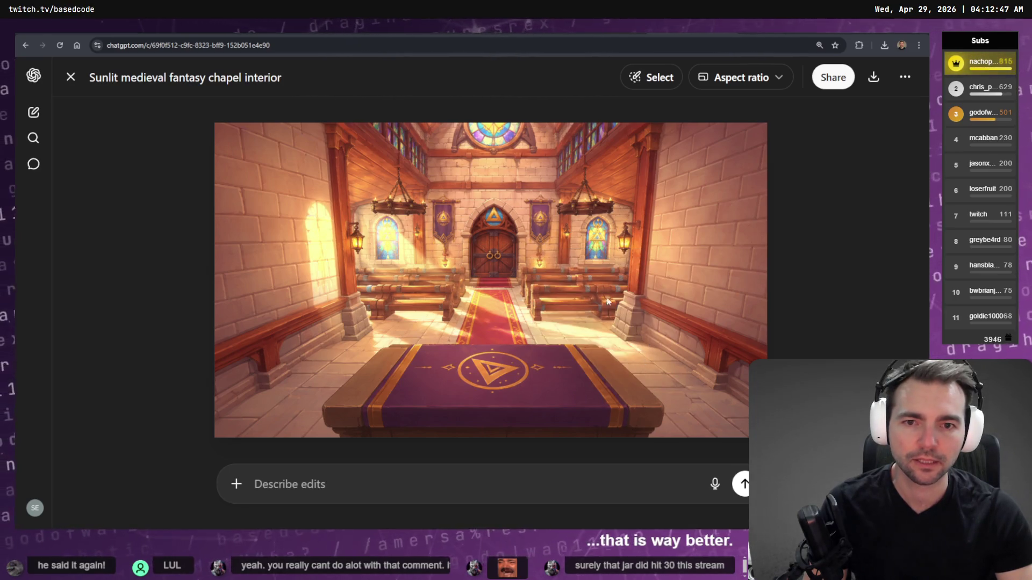
key("Escape")
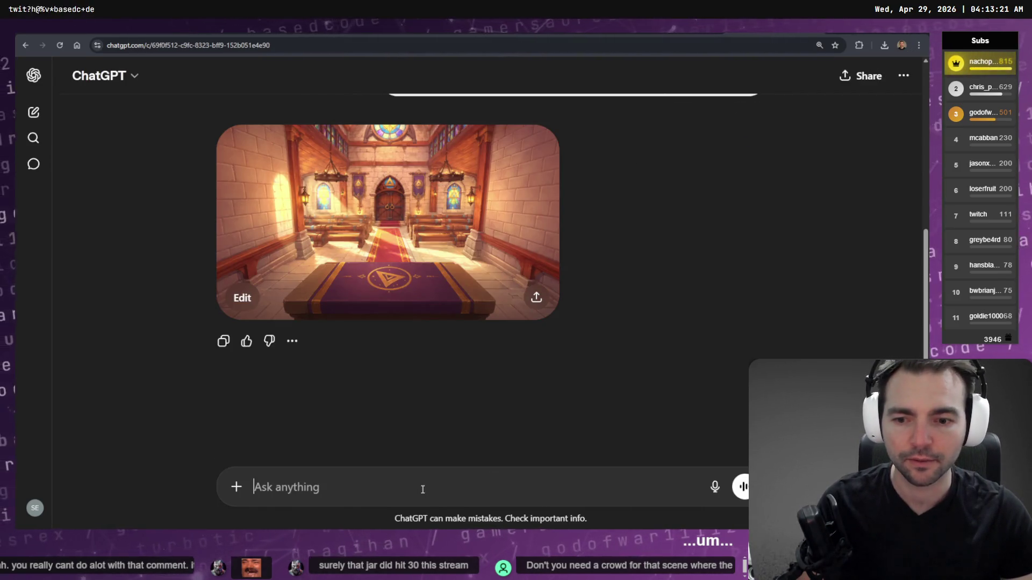
- Cancel attaching a file in ChatGPT and return to the Not Monster tldraw board
left_click(236, 487)
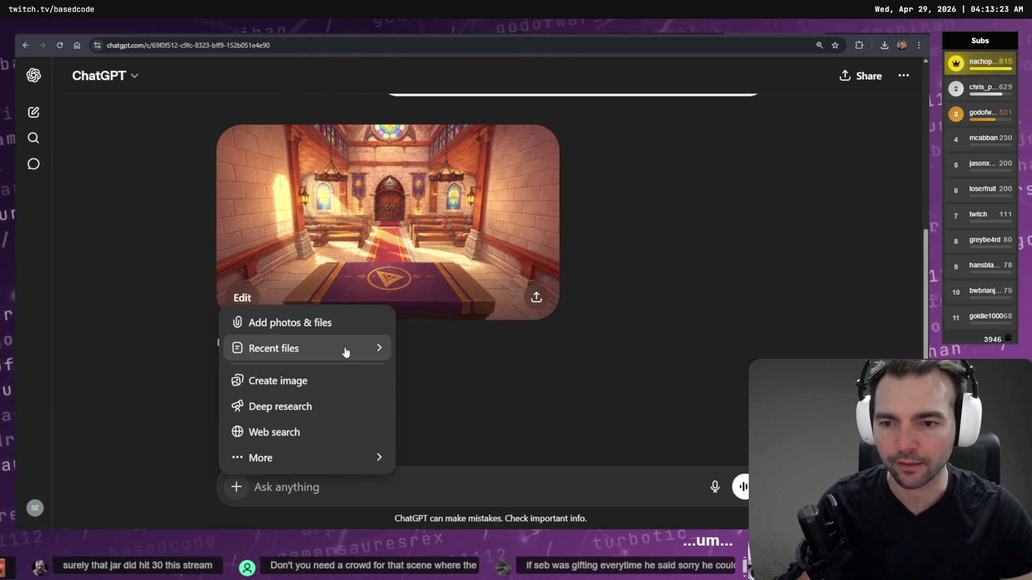
left_click(300, 322)
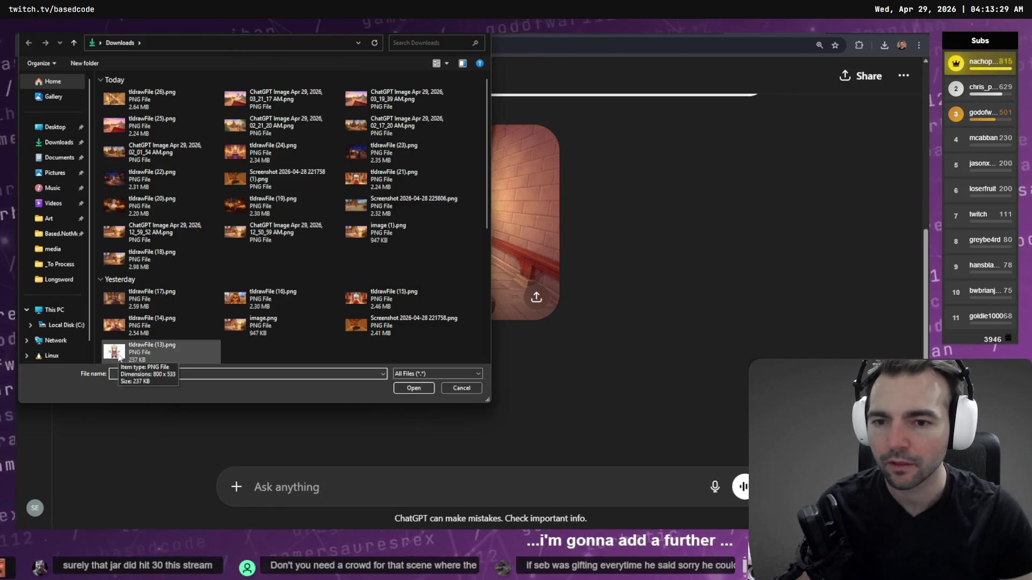
key("Escape")
key("alt+Tab")
scroll(525, 338, "down", 5)
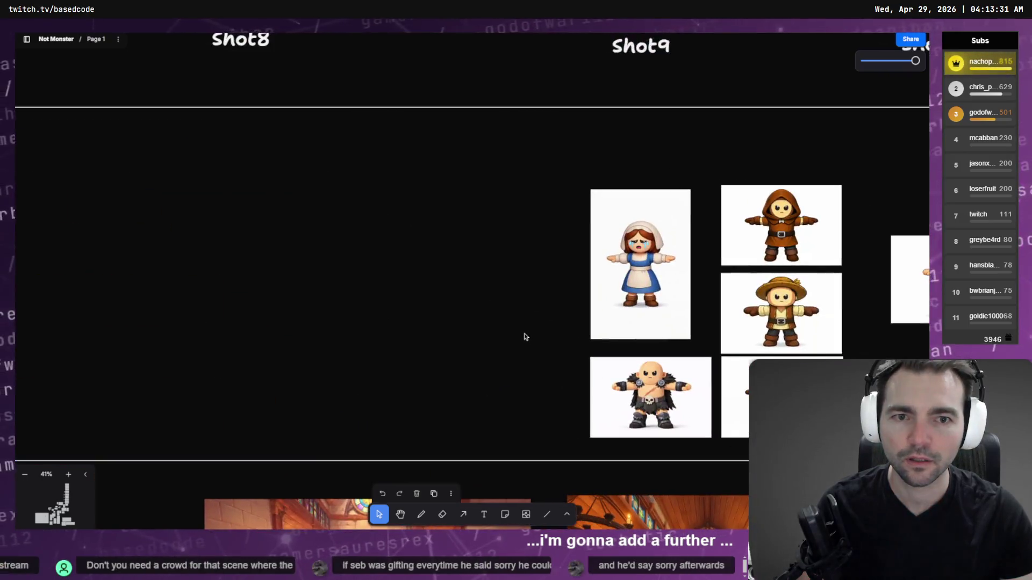
- Bring the Shot6 to Shot10 columns into view and select the bishop sprite under Shot7
scroll(484, 365, "up", 3)
scroll(479, 386, "left", 10)
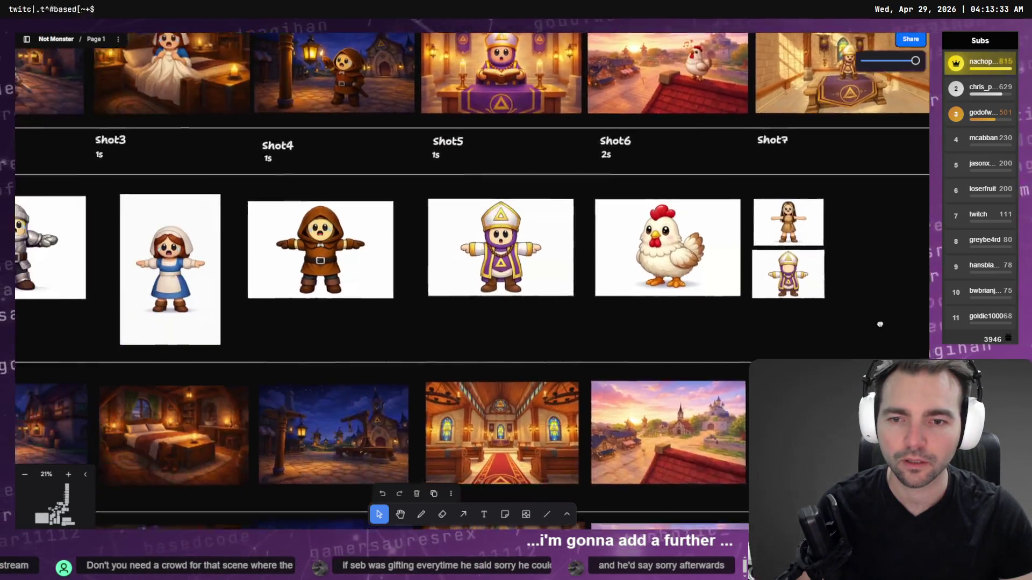
scroll(567, 323, "right", 6)
scroll(343, 313, "left", 4)
left_click_drag(615, 340, 230, 307)
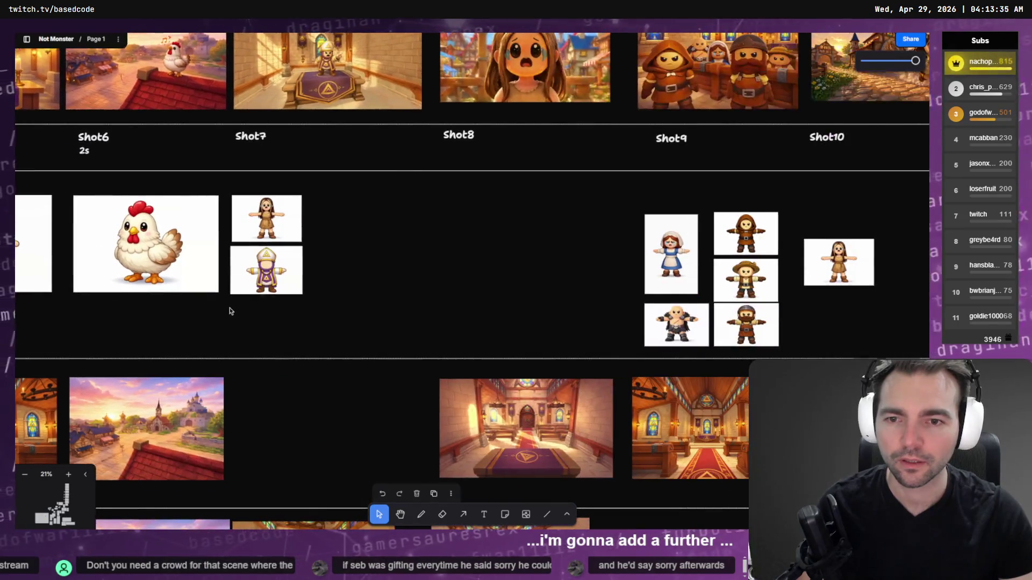
left_click(264, 263)
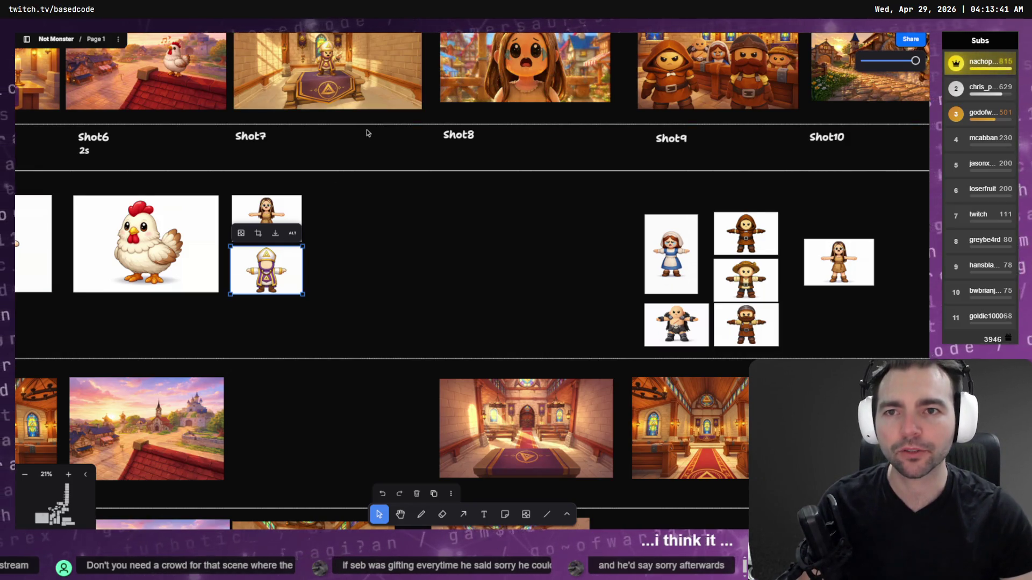
- Pan across the lower image rows, then switch to the ChatGPT conversation
left_click_drag(364, 132, 405, 353)
mouse_move(482, 341)
left_mouse_down()
mouse_move(849, 310)
mouse_move(800, 210)
mouse_move(349, 176)
left_mouse_up()
scroll(415, 291, "down", 5)
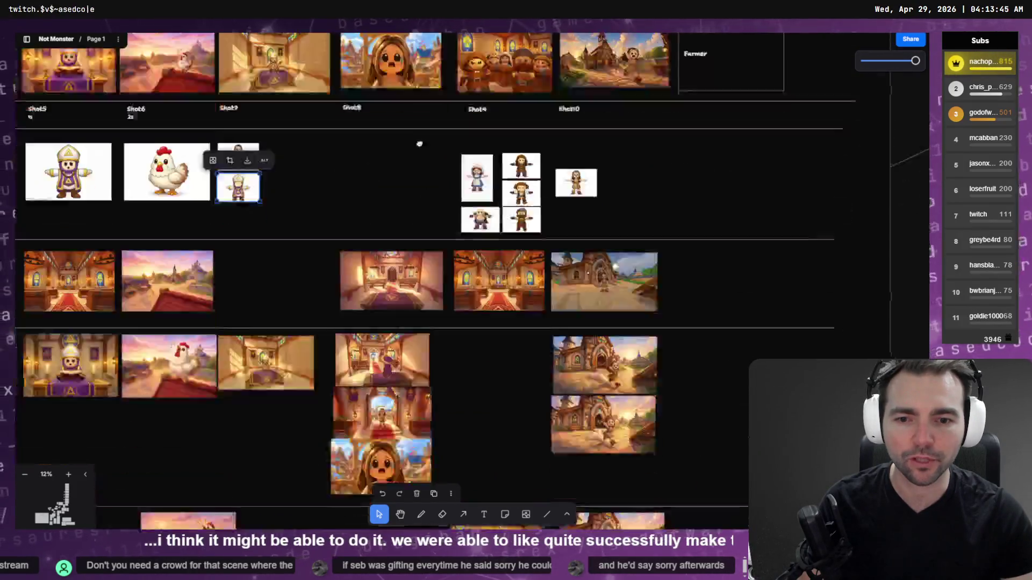
scroll(416, 291, "up", 3)
scroll(390, 246, "up", 5)
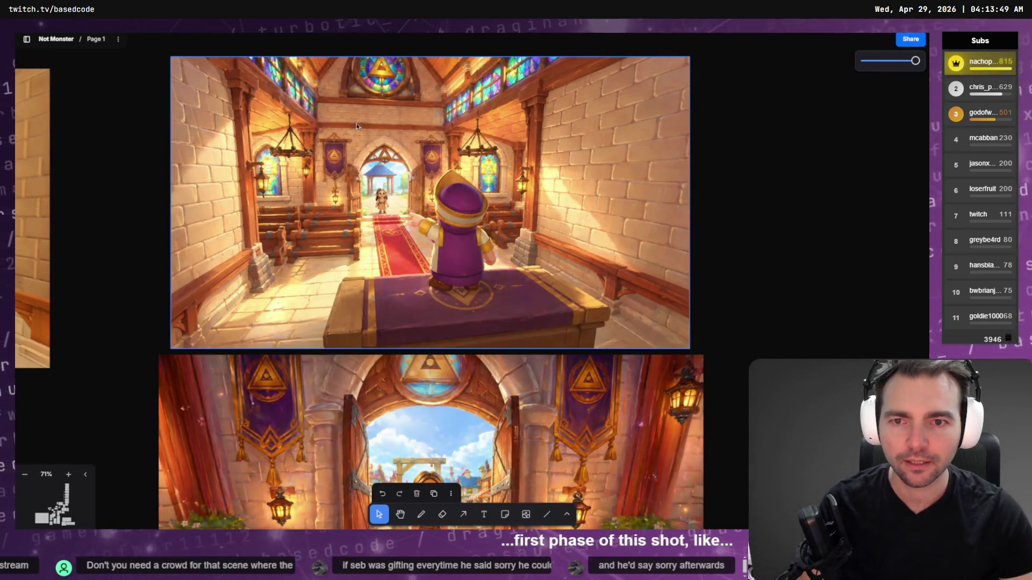
scroll(408, 260, "down", 5)
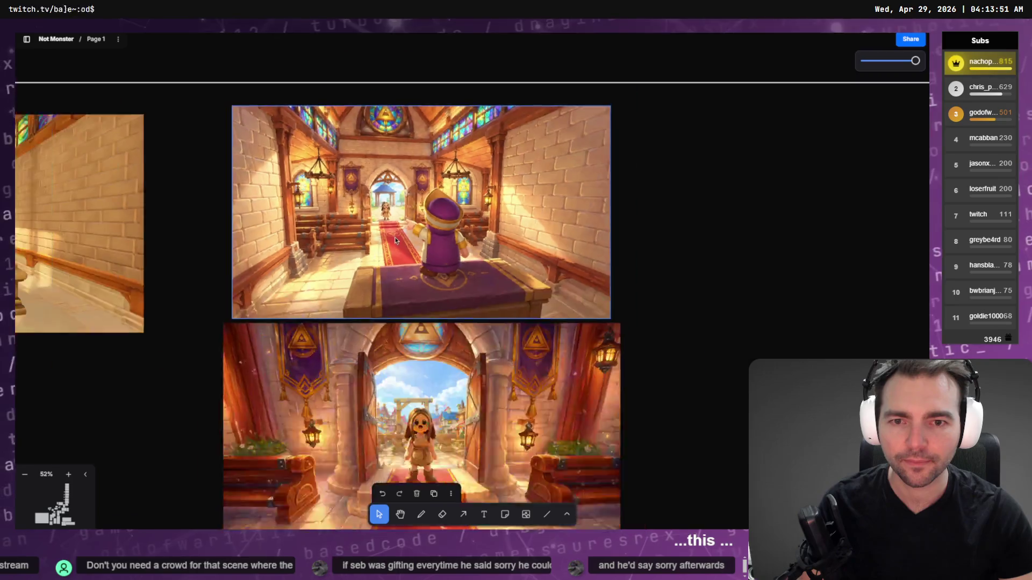
scroll(415, 293, "up", 3)
scroll(456, 302, "down", 1)
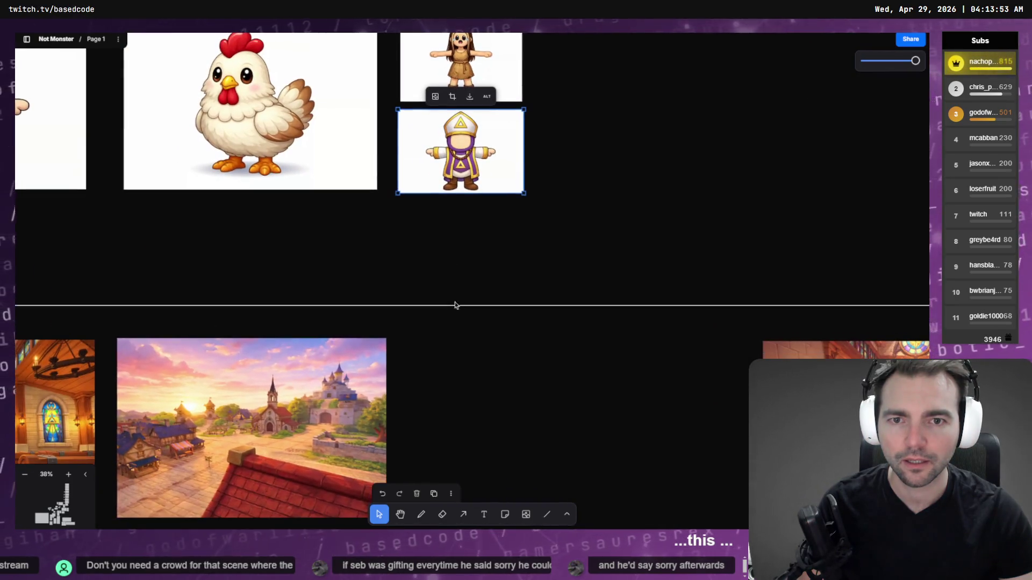
scroll(645, 382, "down", 5)
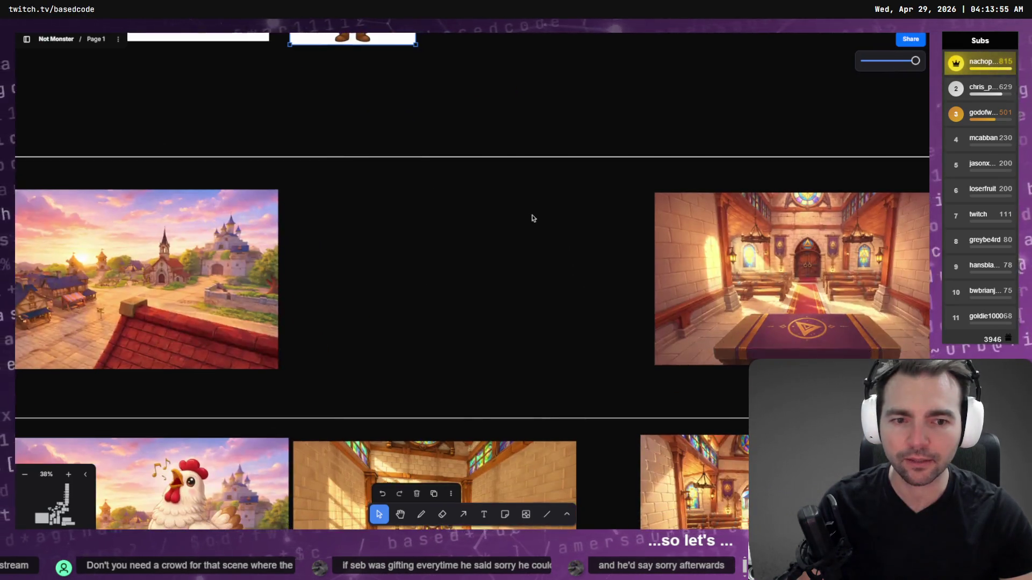
scroll(550, 249, "down", 5)
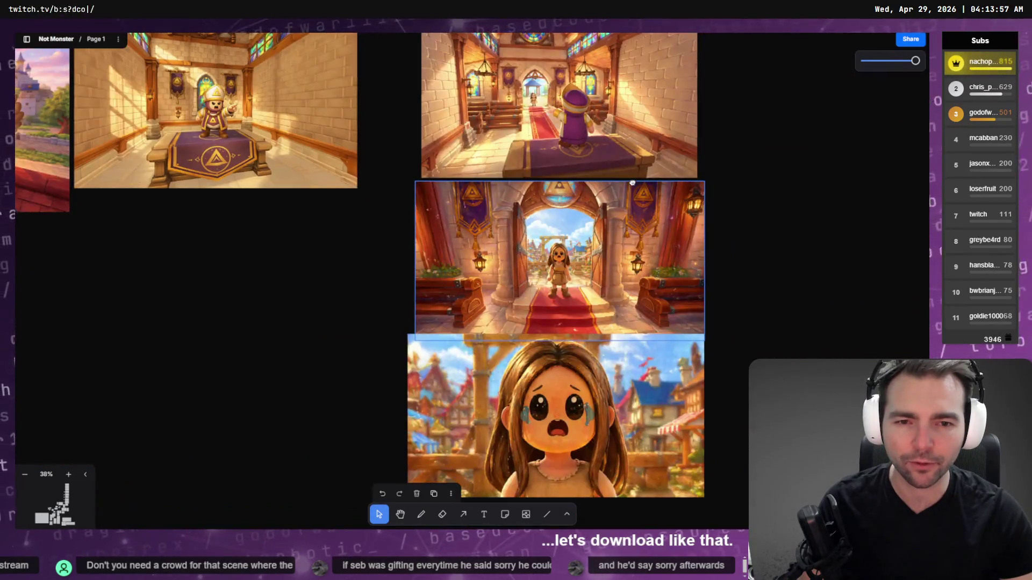
scroll(695, 508, "up", 3)
key("alt+Tab")
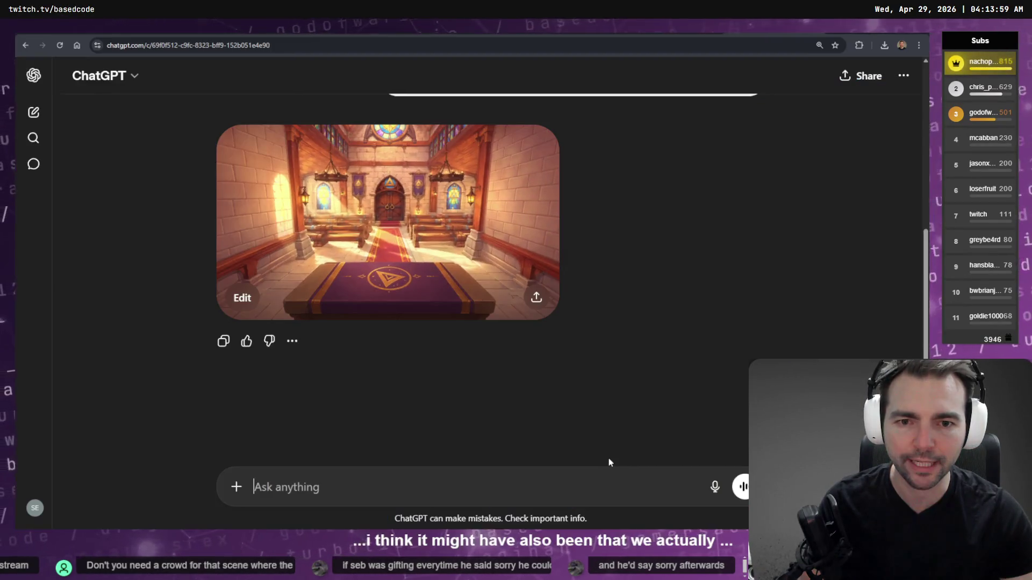
- Paste the copied image into a new ChatGPT message, then return to tldraw
left_click(405, 487)
key("ctrl+v")
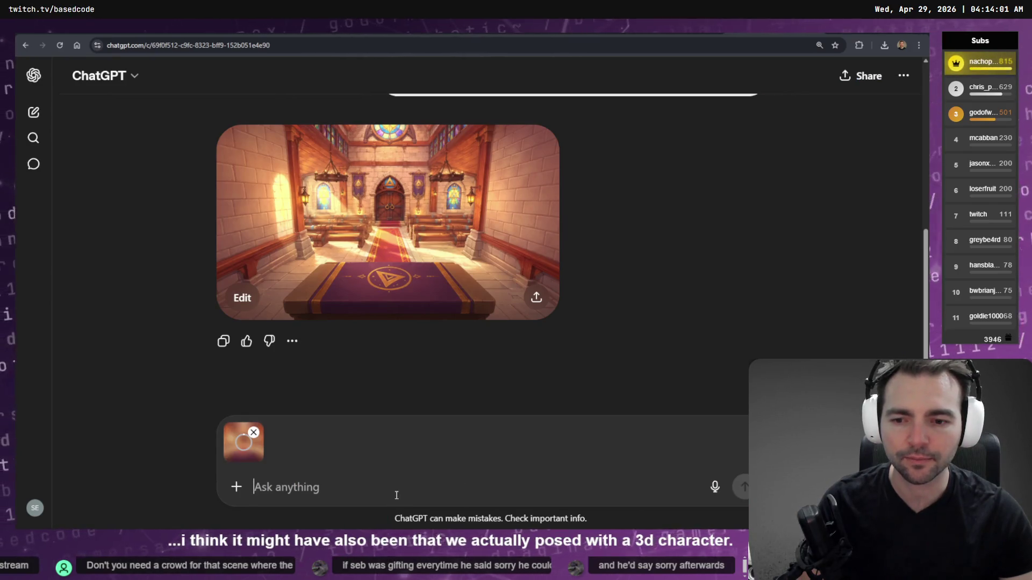
key("alt+Tab")
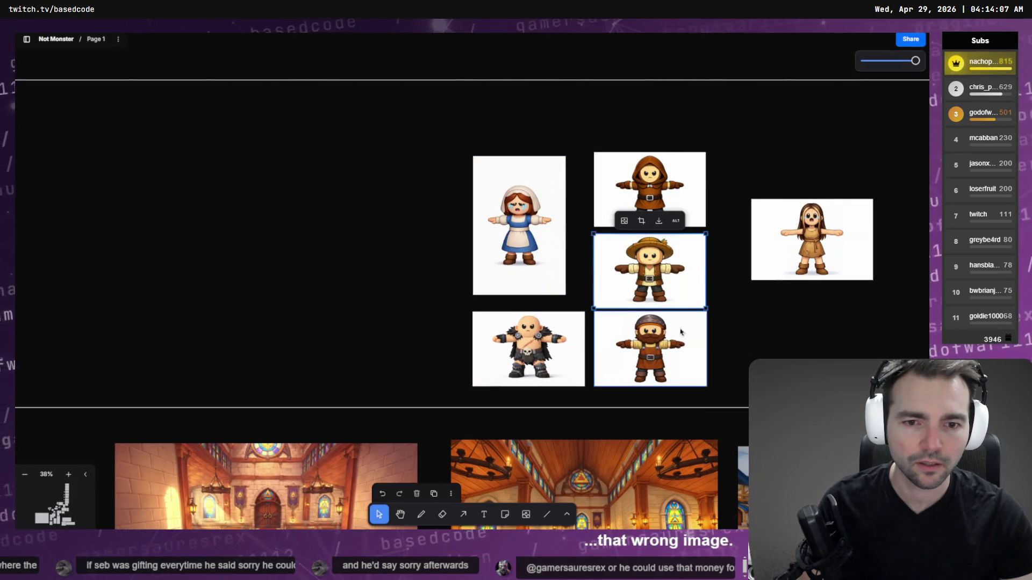
- Move the faceless bearded image below the hat character
scroll(680, 331, "up", 8)
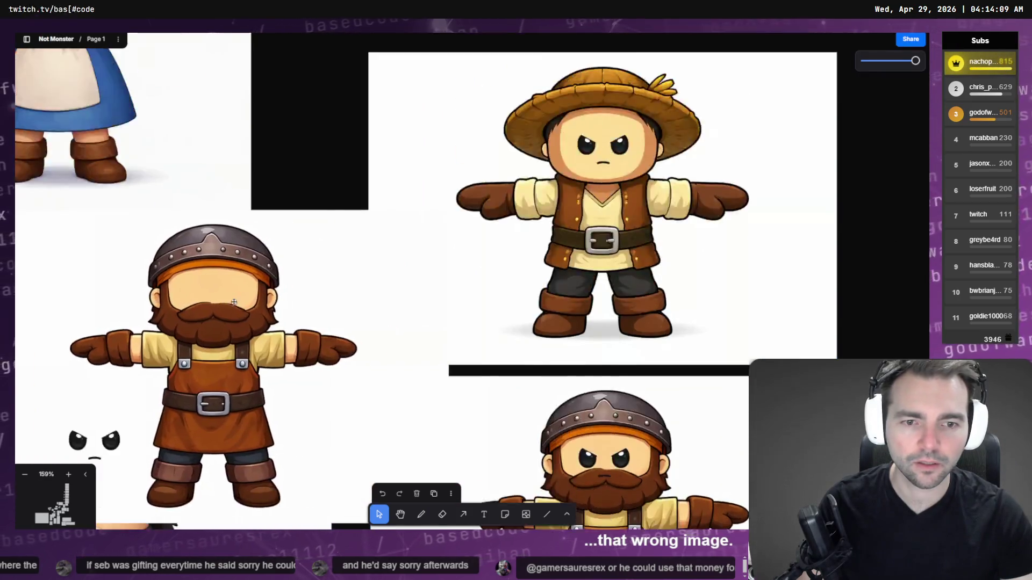
left_click_drag(234, 302, 618, 457)
scroll(500, 407, "down", 3)
left_click(565, 322)
key("Escape")
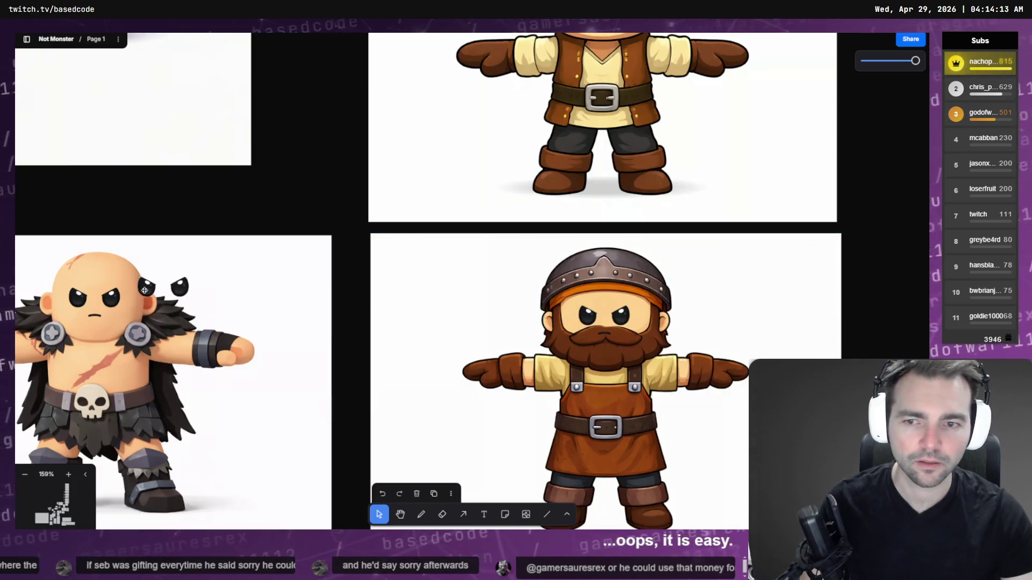
- Place the small eyes image onto the bishop's face in the Shot7 row
scroll(586, 323, "left", 10)
scroll(162, 225, "left", 6)
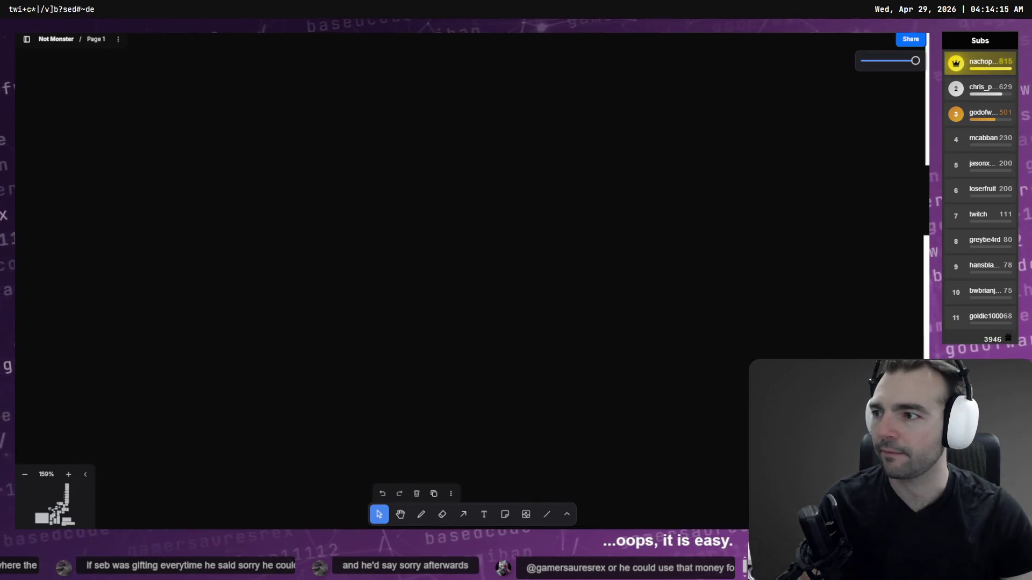
left_click(281, 202)
scroll(265, 230, "down", 8)
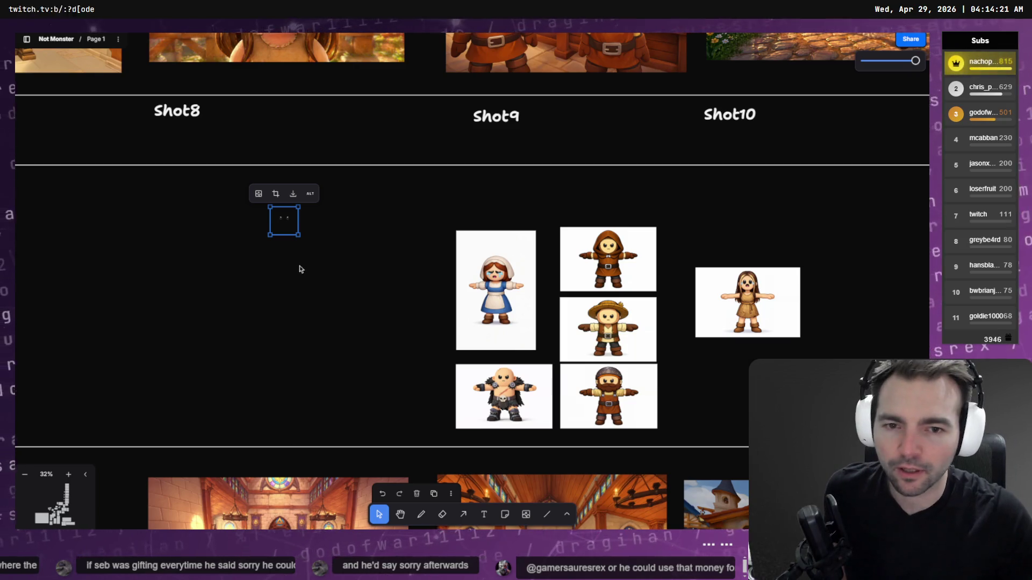
scroll(613, 295, "left", 8)
left_click_drag(635, 225, 315, 259)
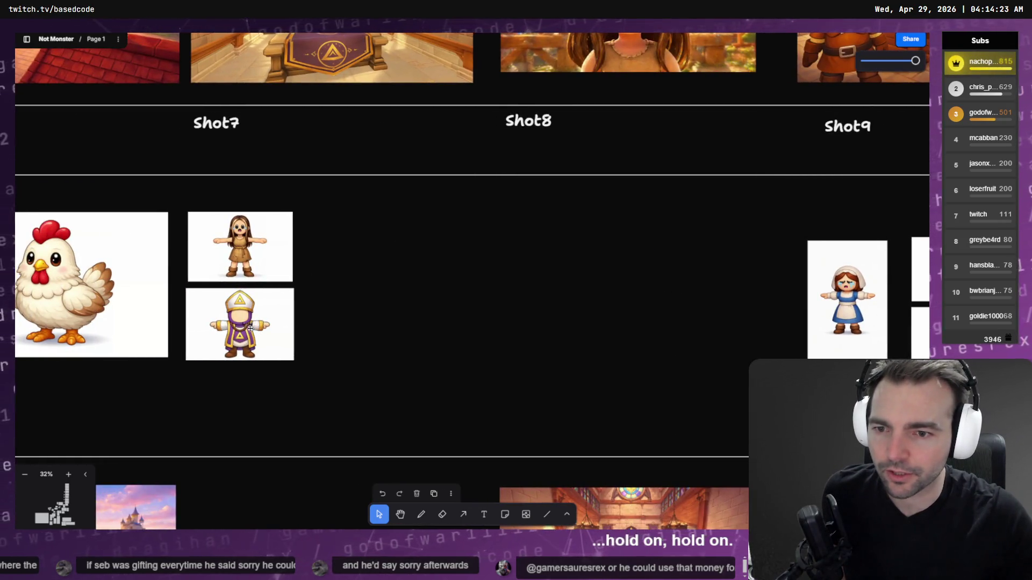
left_click_drag(244, 325, 243, 318)
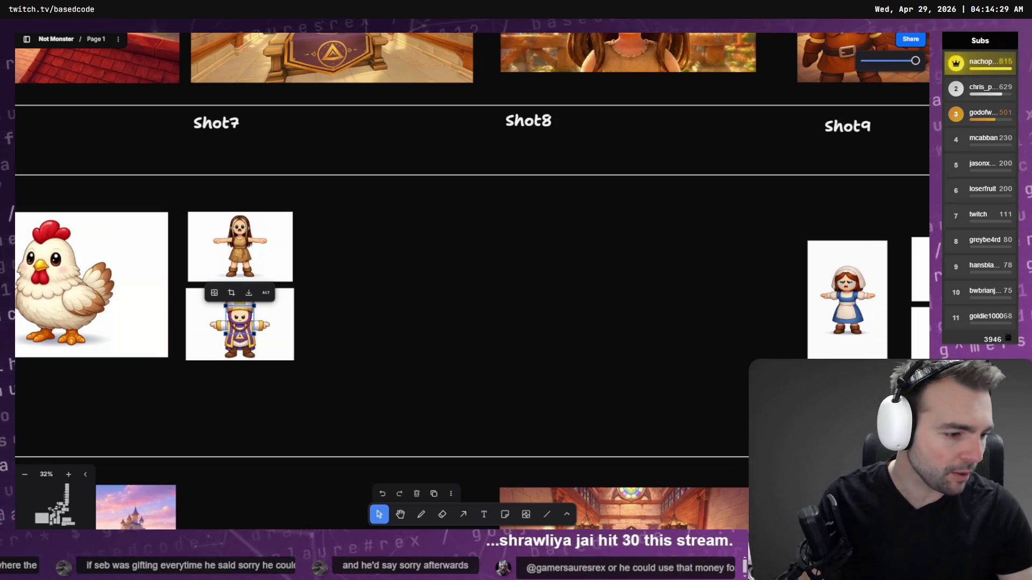
key("alt+Tab")
- Open basedstreamtools.com in a new browser window
key("ctrl+n")
type("basedstreamtools.com")
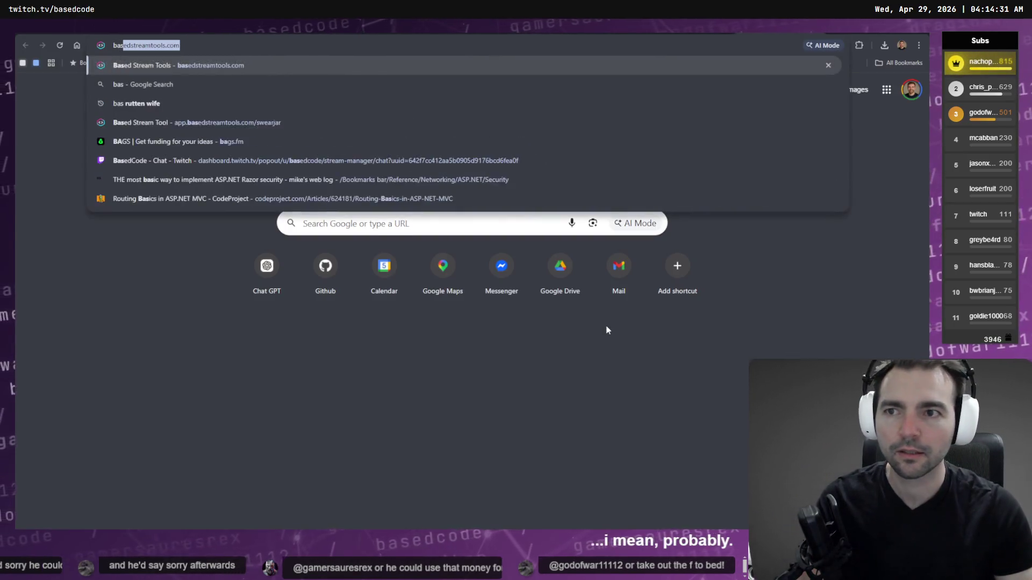
key("Return")
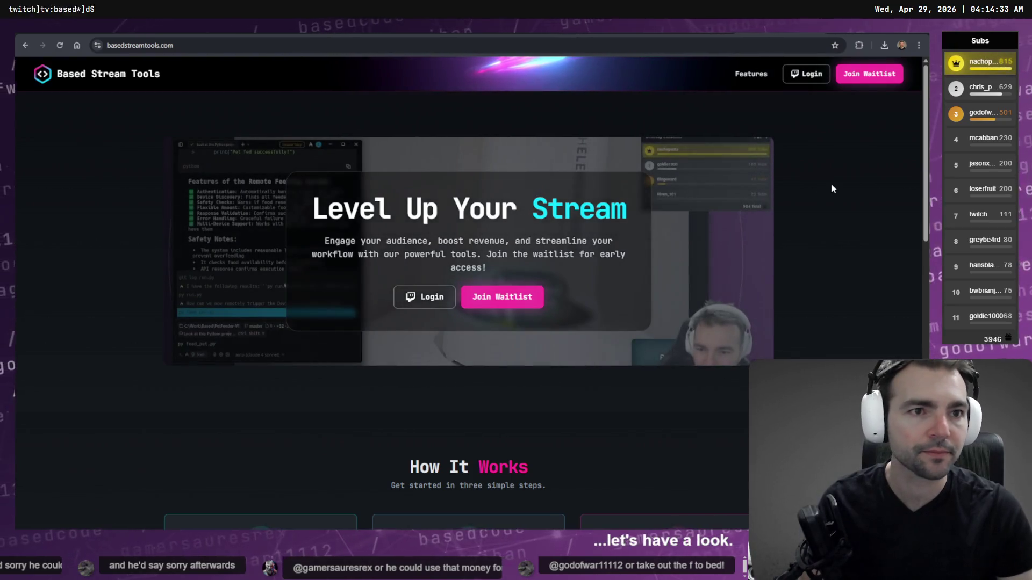
key("alt+Tab")
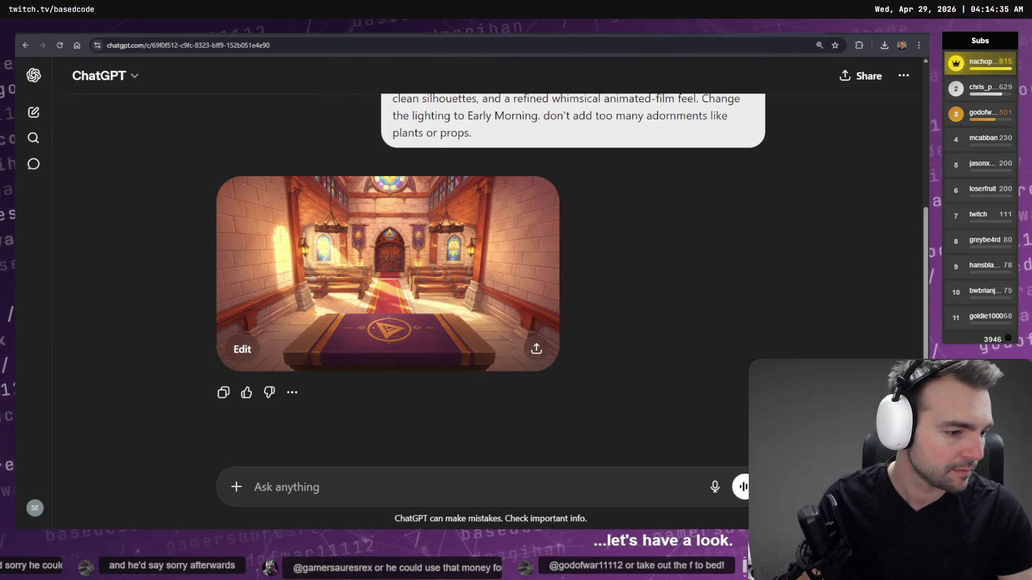
key("alt+Tab")
key("ctrl+n")
type("base")
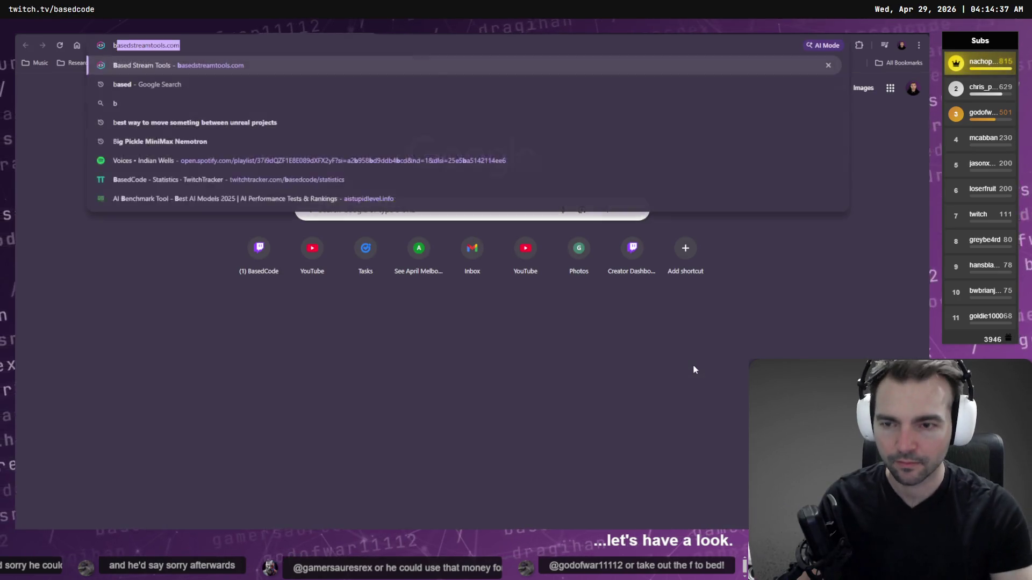
key("Return")
- Dismiss Higgsfield's upgrade discount popup and log in to Based Stream Tools
key("alt+Tab")
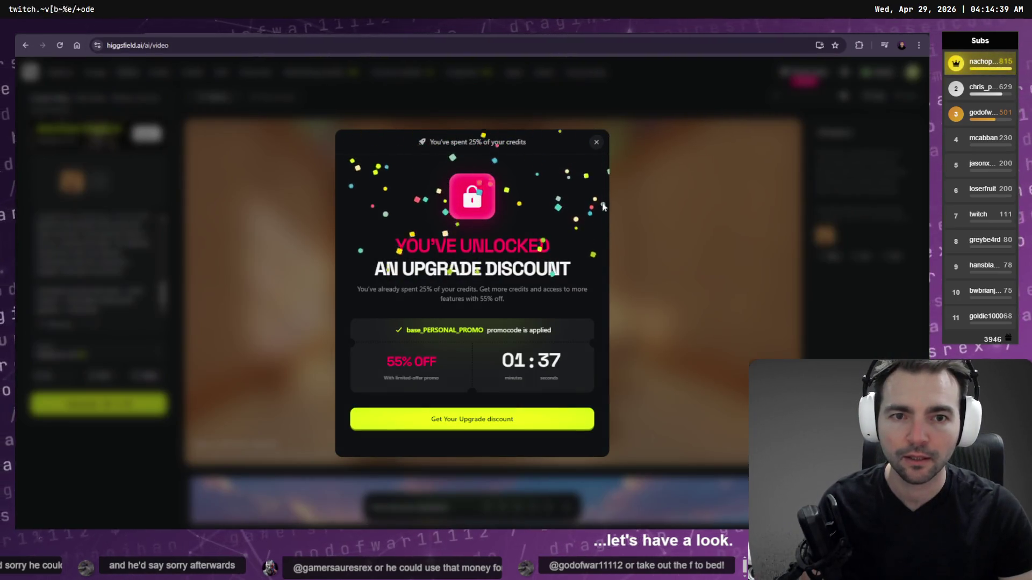
left_click(596, 146)
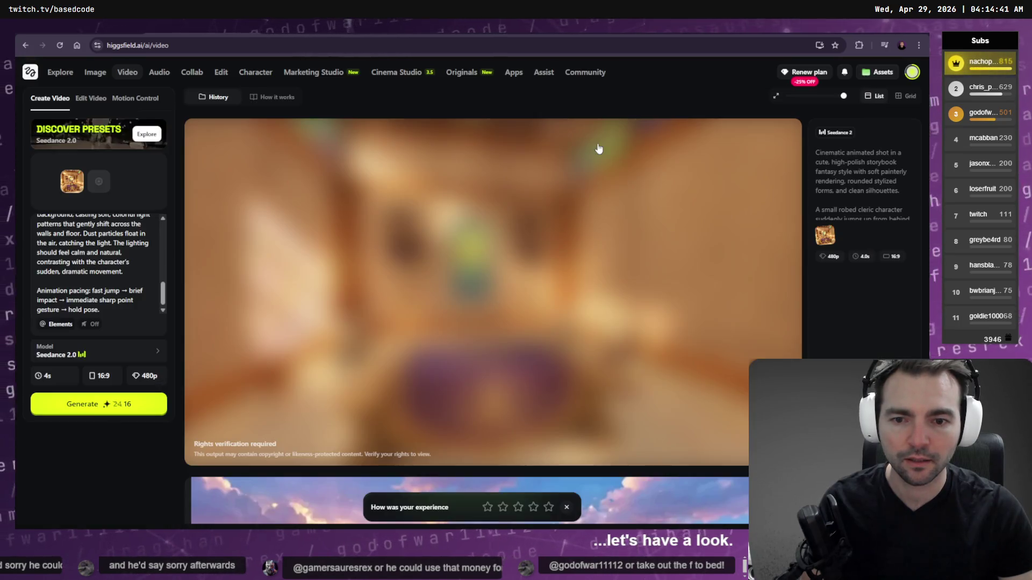
key("alt+Tab")
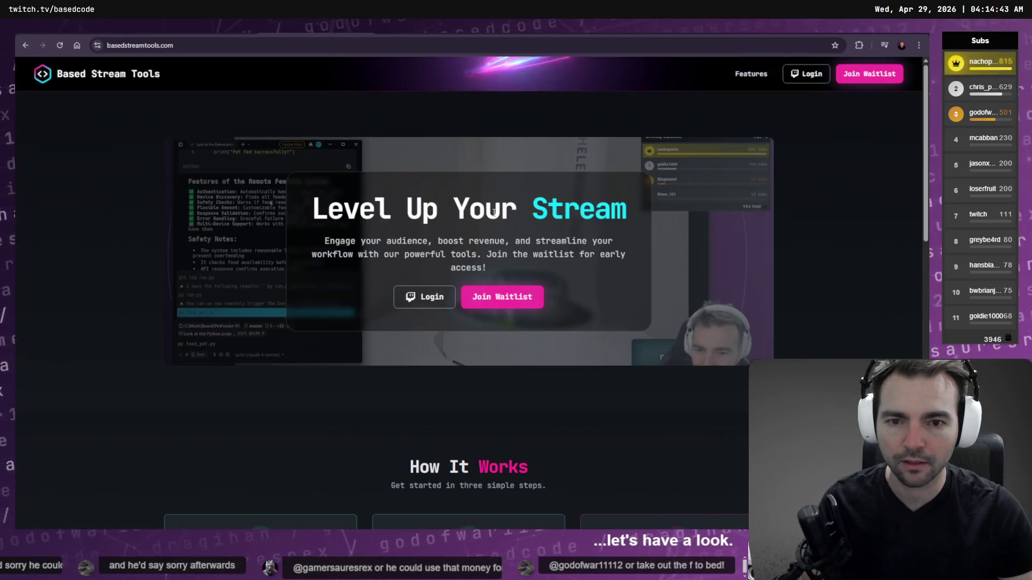
left_click(425, 301)
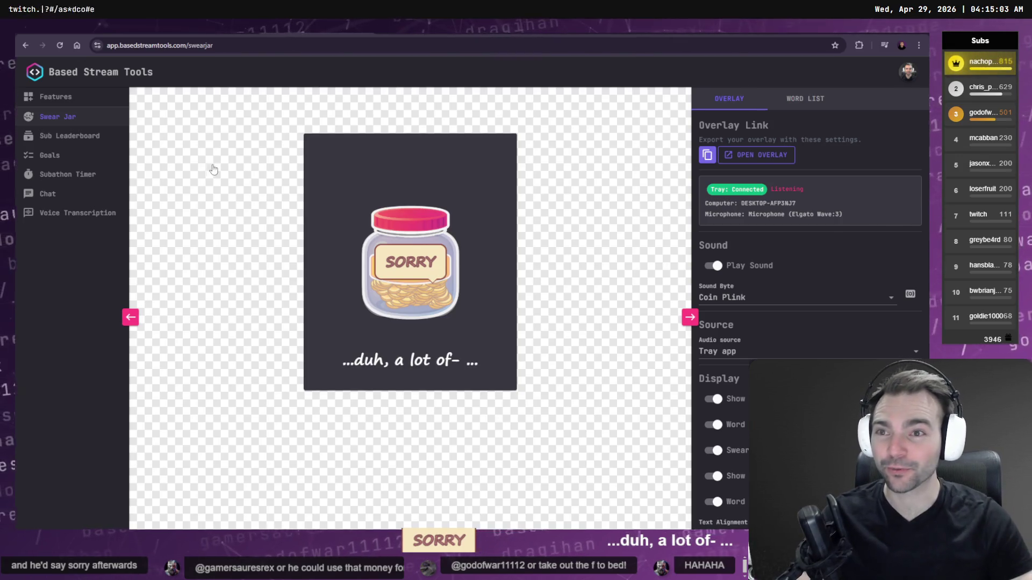
- Unlock the hidden chapel clip in Higgsfield by confirming you own its rights
key("ctrl+Tab")
mouse_move(477, 208)
left_click(732, 453)
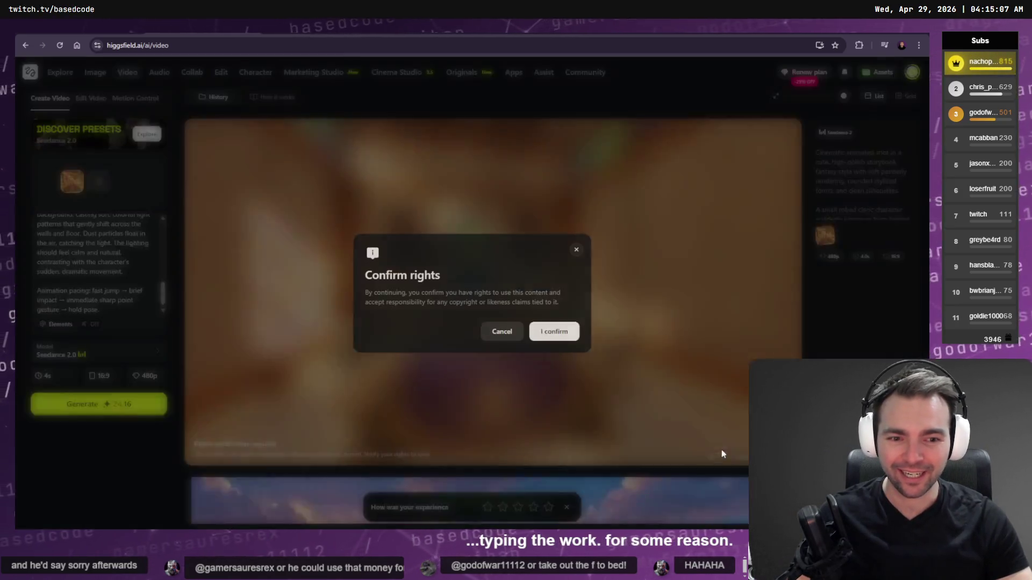
left_click(577, 334)
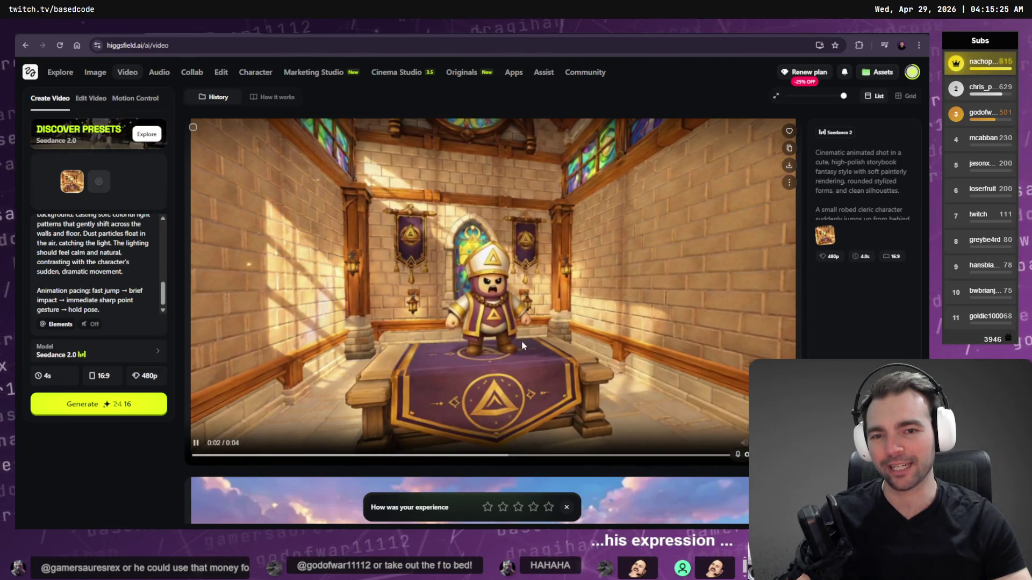
- Play back the chapel cleric clip and the rooster crowing clip in Higgsfield
left_click(196, 446)
scroll(483, 376, "down", 5)
scroll(508, 414, "up", 4)
scroll(509, 414, "down", 5)
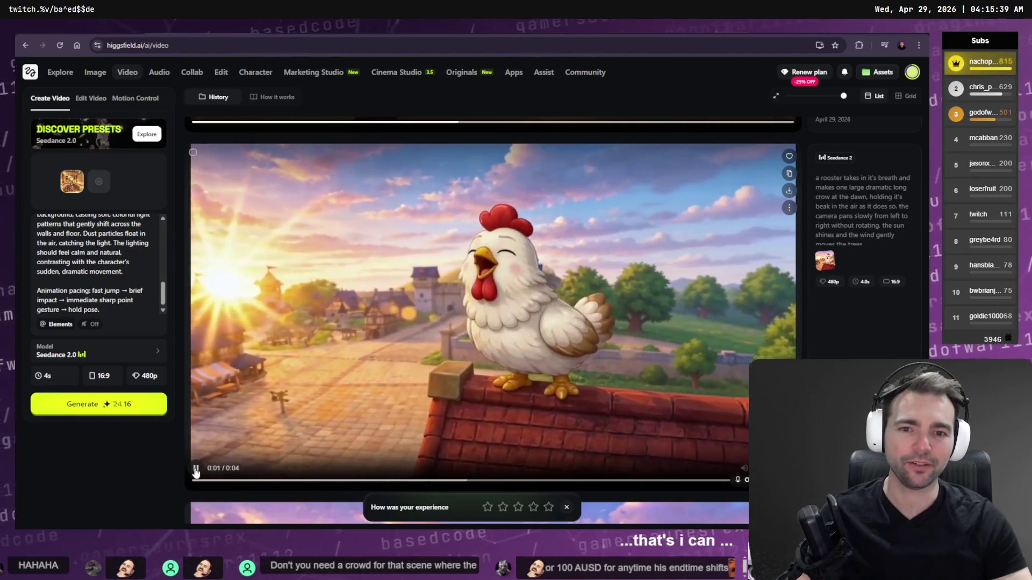
left_click(196, 471)
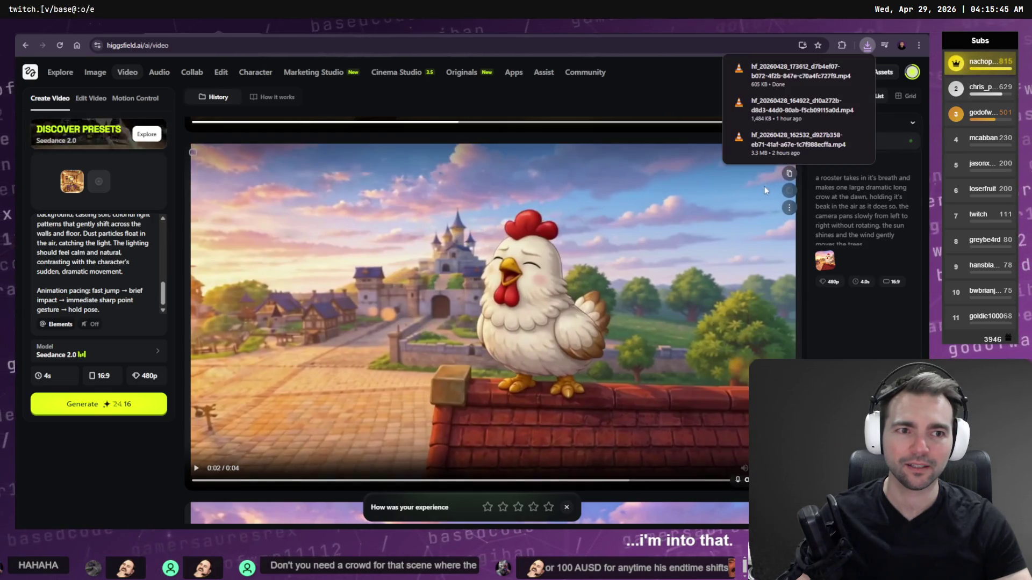
- Copy the downloaded rooster video into the Trailer media folder
left_click(842, 68)
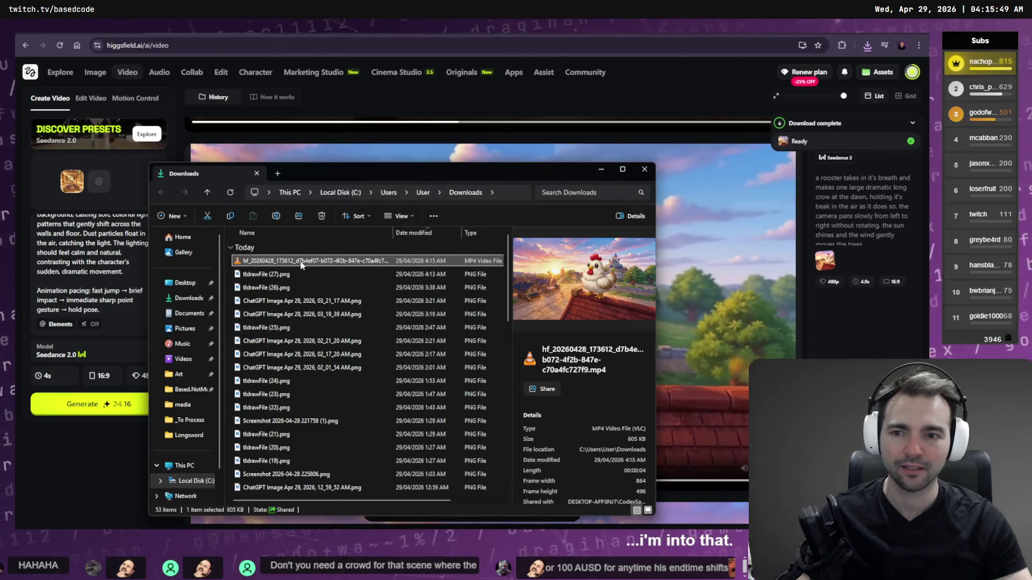
key("ctrl+c")
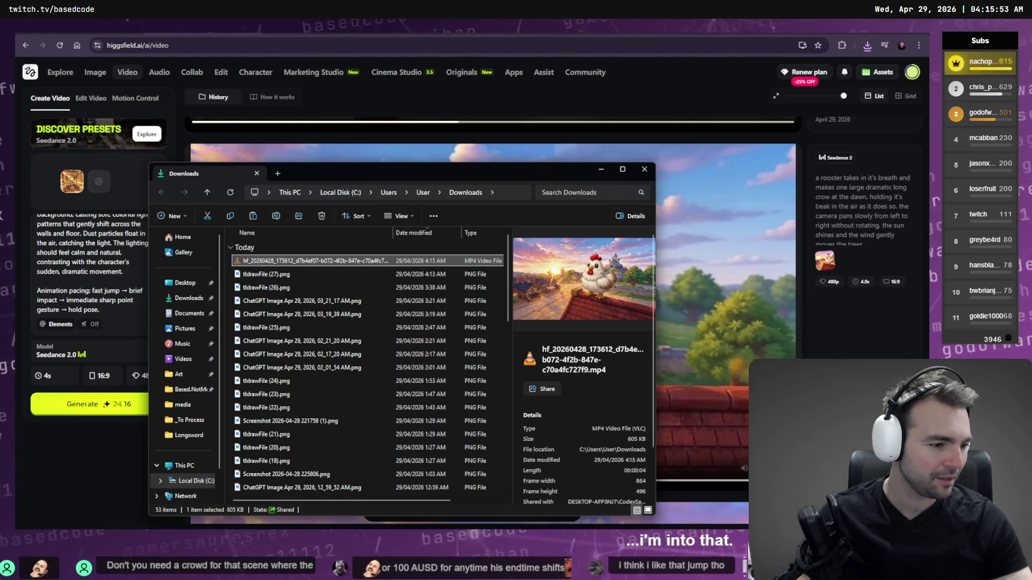
key("alt+Tab")
left_click(462, 321)
key("ctrl+v")
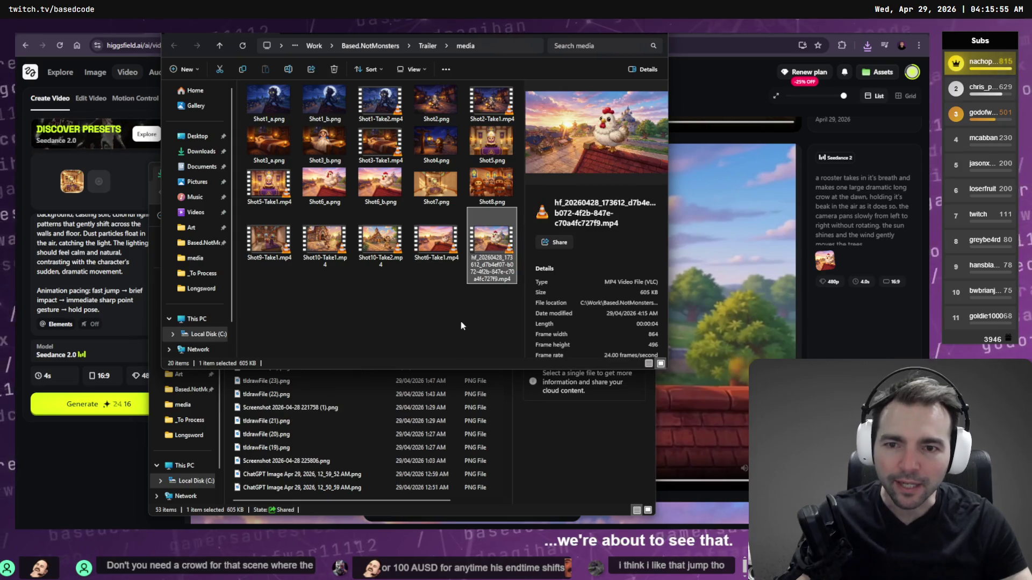
- Rename the pasted clip to Shot6-Take2.mp4 and return to DaVinci Resolve
key("F2")
type("Shot6")
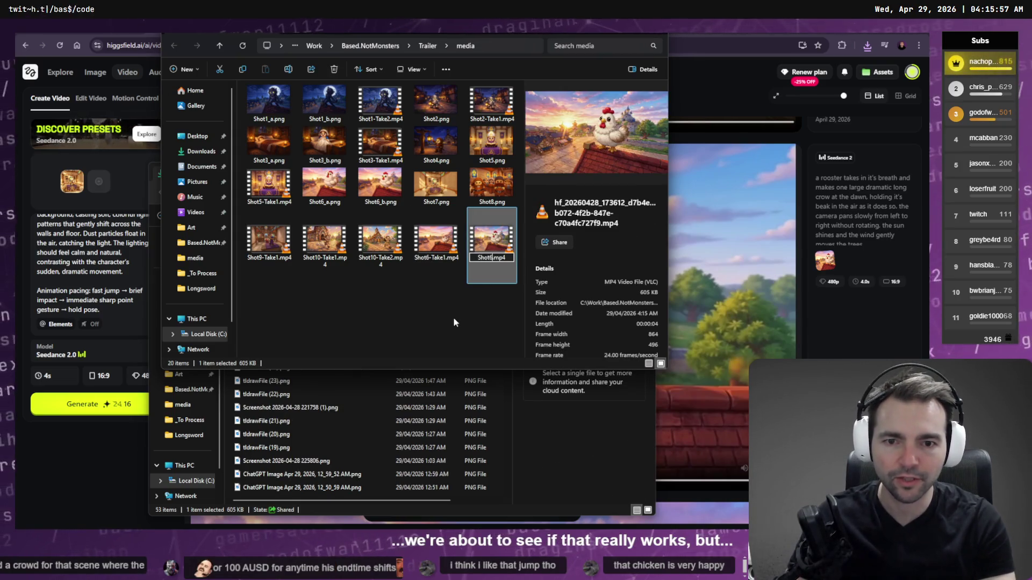
type("-Take1")
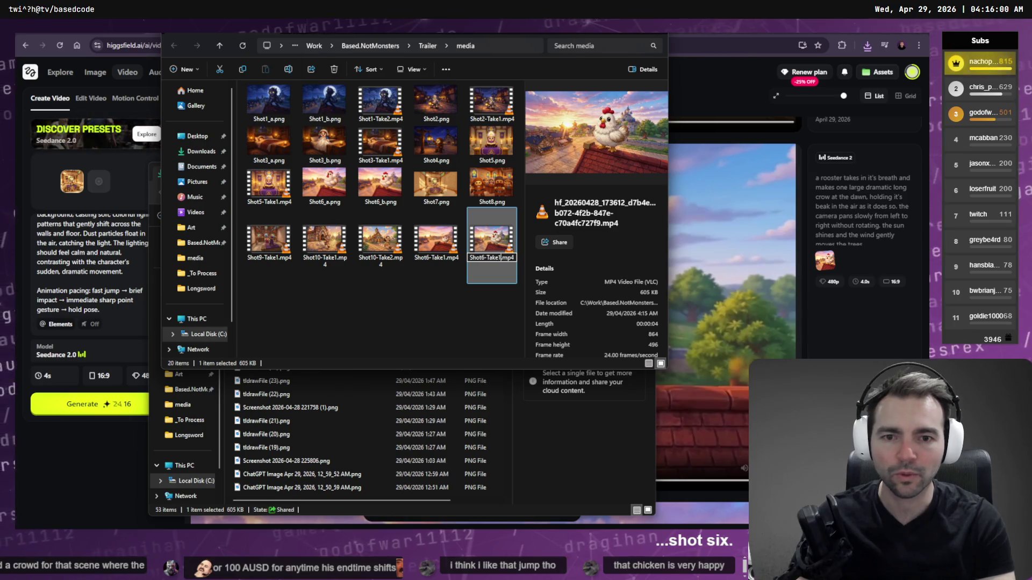
key("Return")
key("Escape")
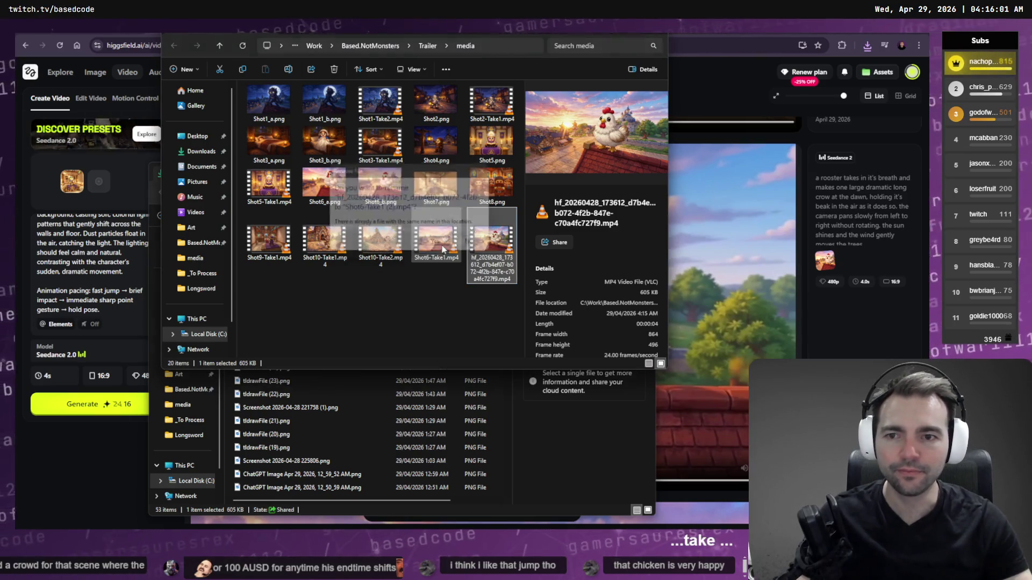
key("F2")
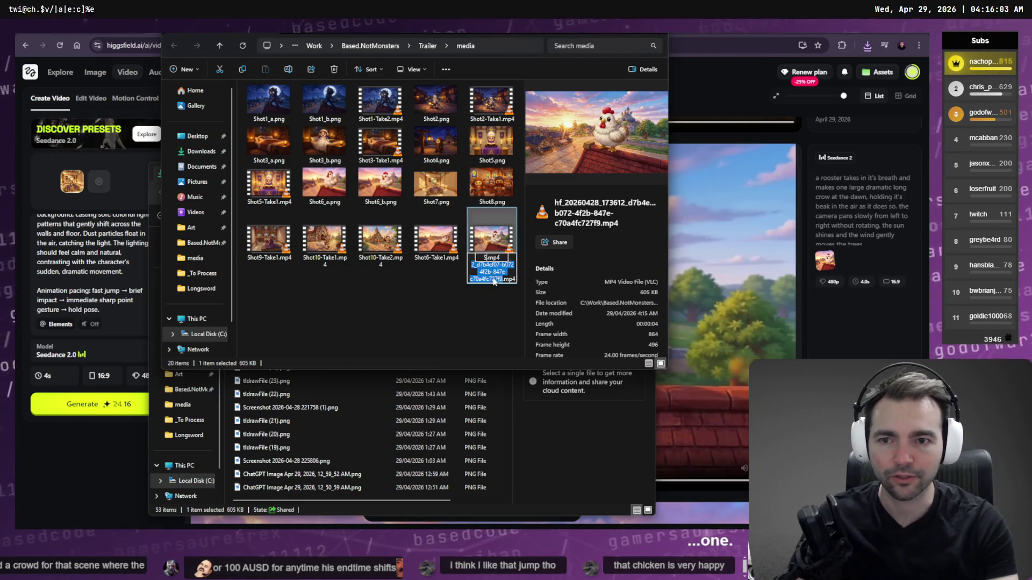
type("Shot6-Take2")
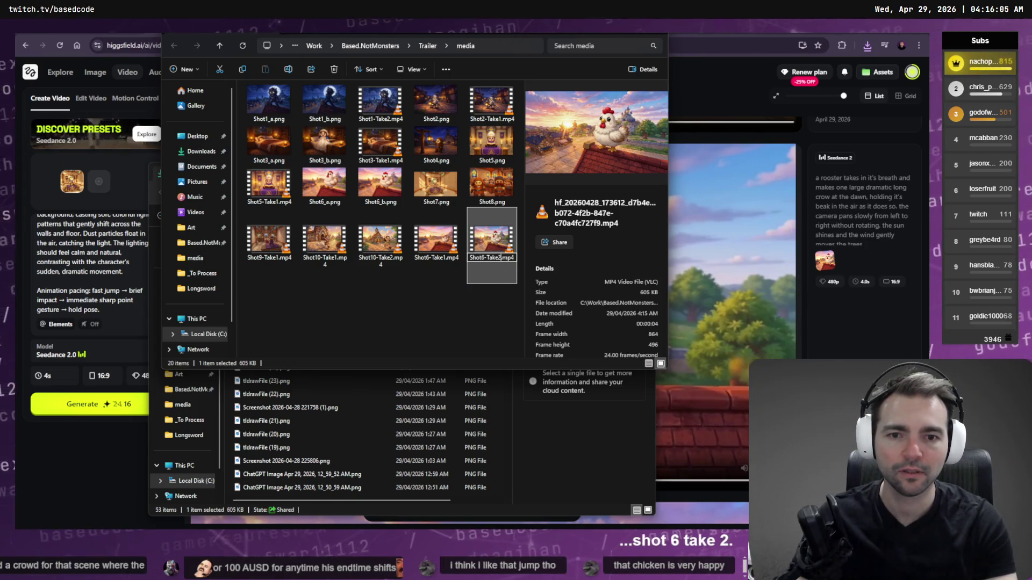
key("Return")
key("alt+Tab")
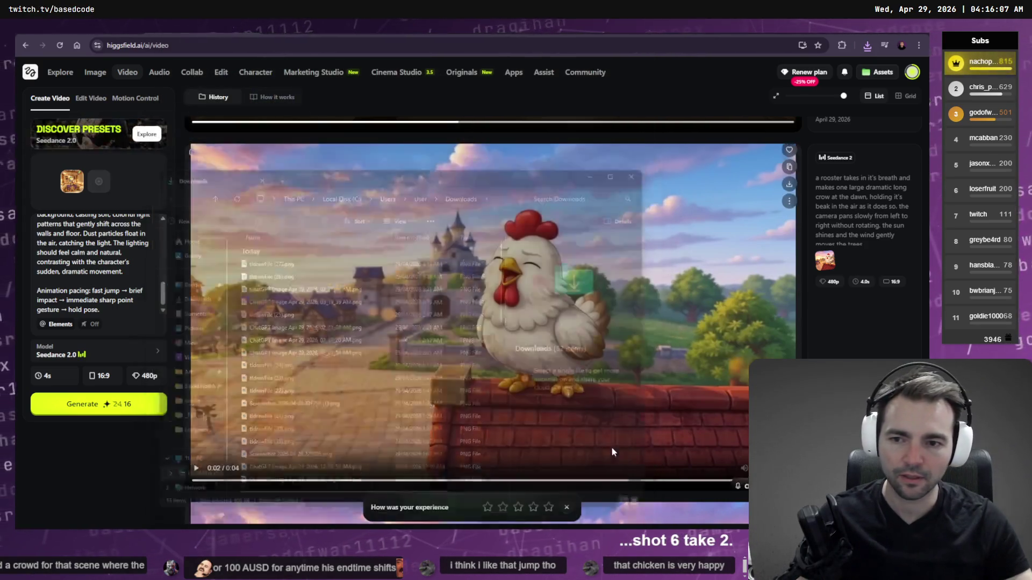
key("alt+Tab")
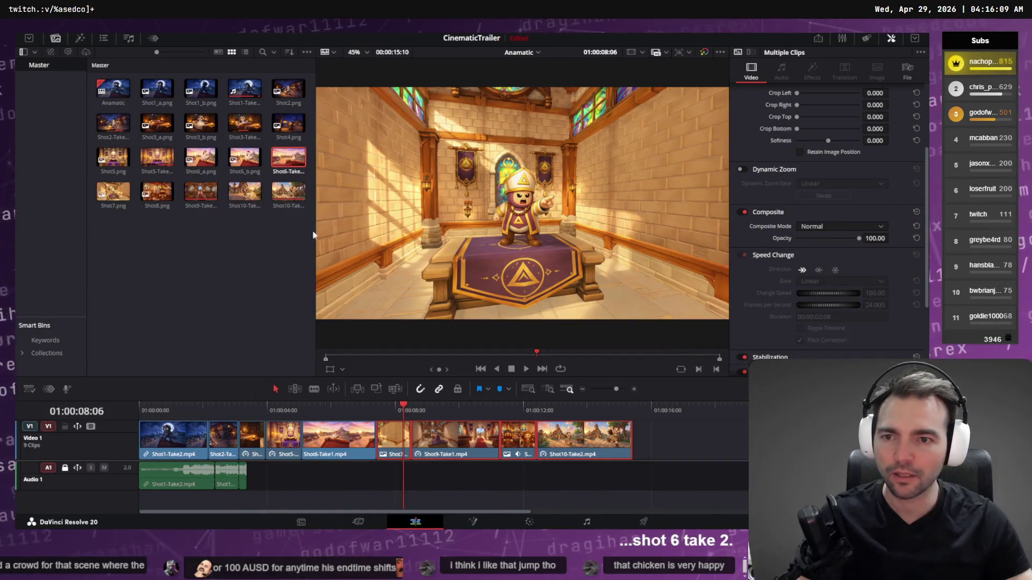
- Import Shot6-Take2.mp4 from the Trailer media folder into the media pool
key("super+e")
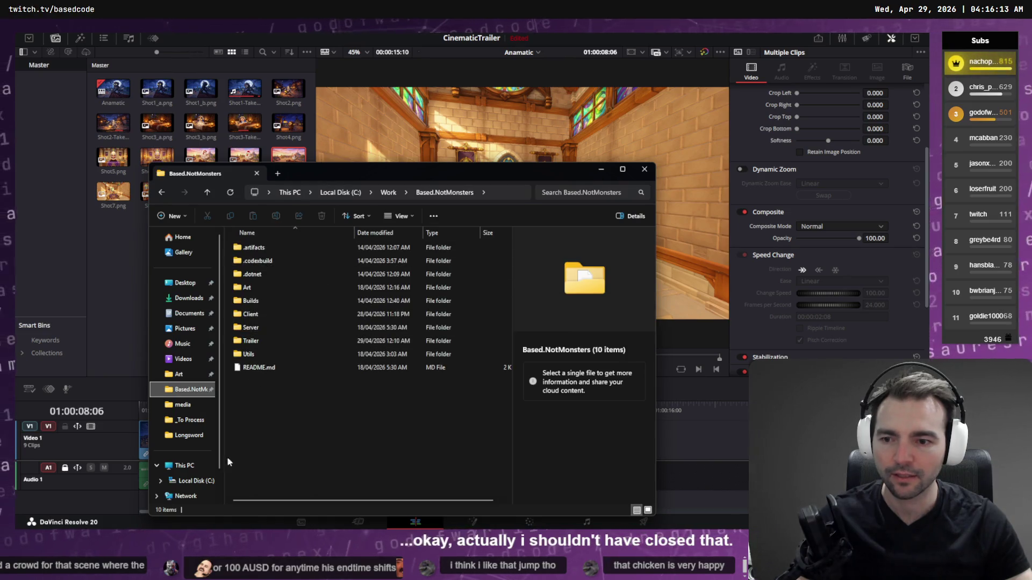
left_click(183, 404)
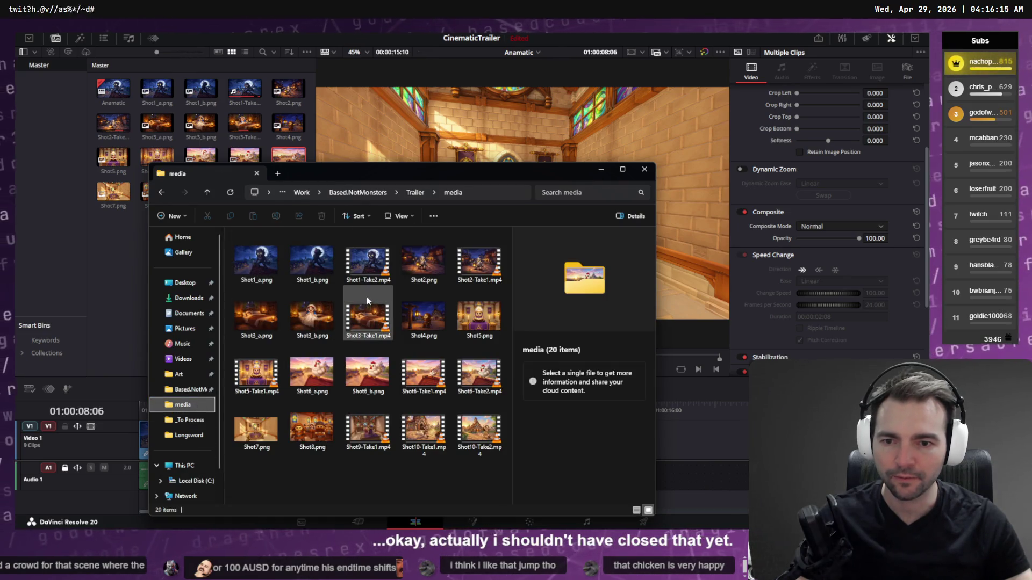
left_click(367, 374)
left_click(425, 373)
left_click(491, 377)
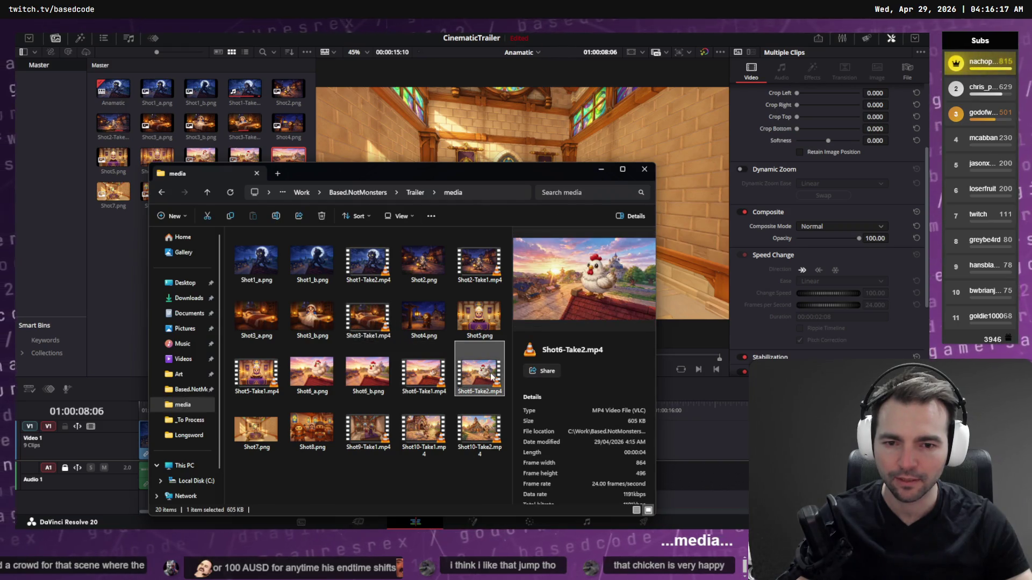
mouse_move(148, 279)
left_mouse_down()
mouse_move(129, 258)
mouse_move(114, 193)
mouse_move(268, 441)
mouse_move(315, 495)
mouse_move(709, 441)
left_mouse_up()
left_click(114, 193)
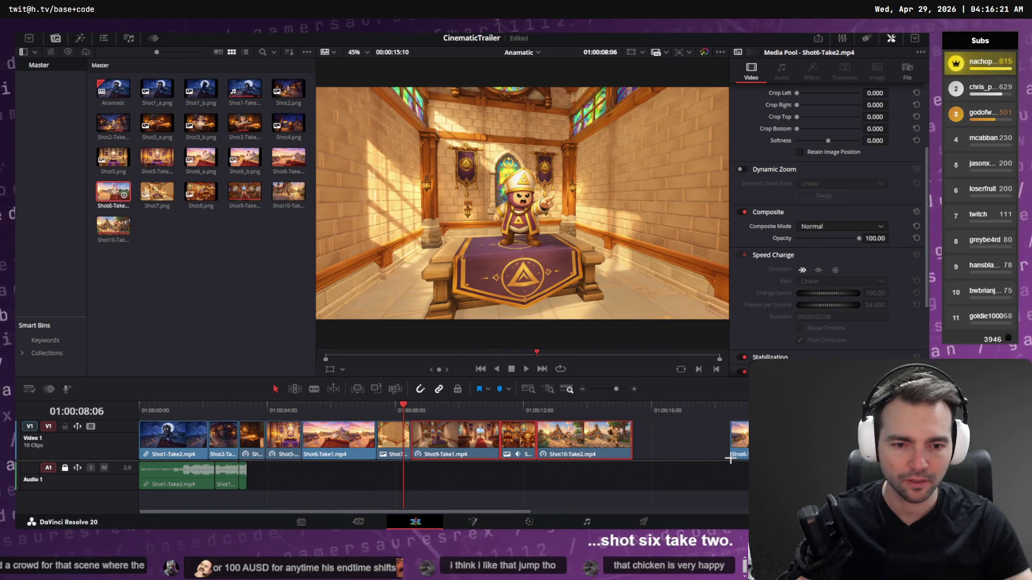
- Delete Shot6-Take1 and place Shot6-Take2 right after Shot5 on the timeline
left_click_drag(646, 441, 395, 438)
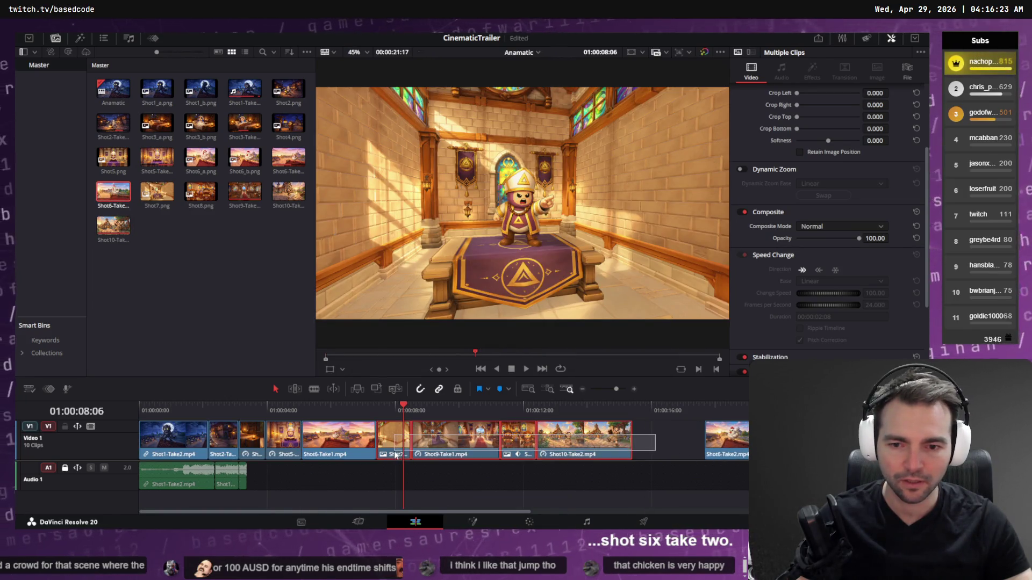
left_click_drag(582, 445, 632, 444)
left_click(339, 438)
key("Delete")
left_click_drag(715, 448, 776, 448)
left_click(554, 455)
left_click(380, 455, "shift")
left_click(715, 448)
mouse_move(655, 443)
left_mouse_down()
mouse_move(376, 446)
mouse_move(488, 449)
left_mouse_up()
mouse_move(831, 446)
left_mouse_down()
mouse_move(337, 451)
mouse_move(390, 456)
left_mouse_up()
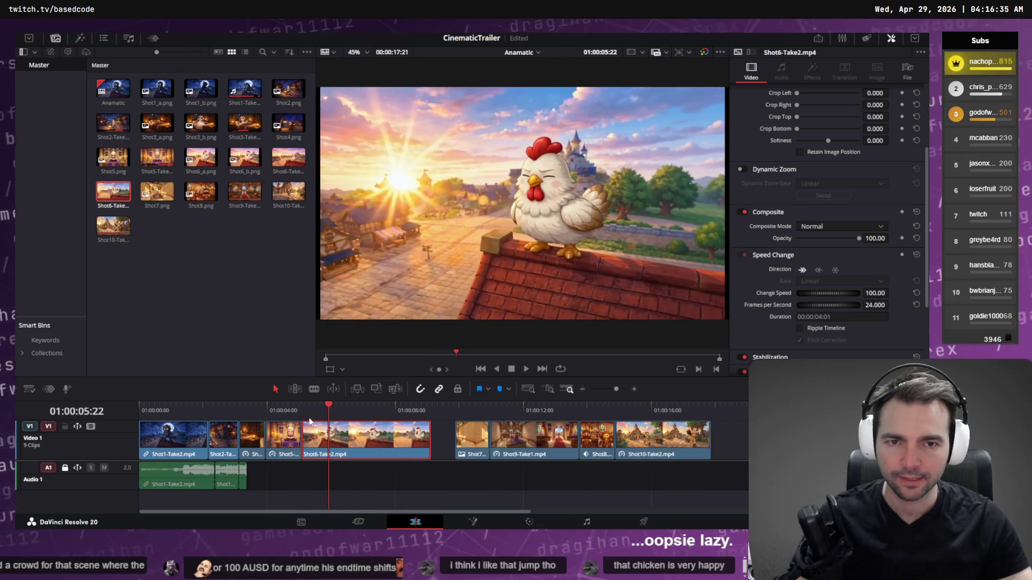
- Trim the rooster clip's start, slide Shot7–Shot10 left to close the gap, and save
mouse_move(318, 414)
left_mouse_down()
mouse_move(283, 411)
mouse_move(404, 398)
mouse_move(342, 402)
left_mouse_up()
mouse_move(303, 434)
left_mouse_down()
mouse_move(346, 435)
mouse_move(317, 411)
mouse_move(145, 411)
mouse_move(368, 415)
mouse_move(349, 419)
mouse_move(353, 441)
mouse_move(328, 437)
mouse_move(309, 411)
mouse_move(153, 414)
mouse_move(382, 427)
left_mouse_up()
key("y")
left_click_drag(482, 445, 400, 445)
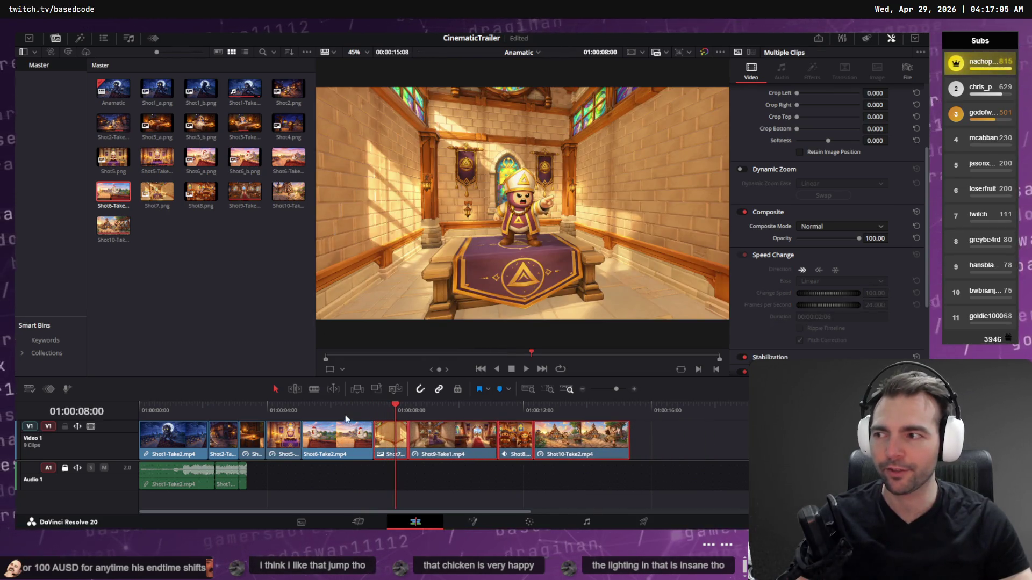
key("ctrl+s")
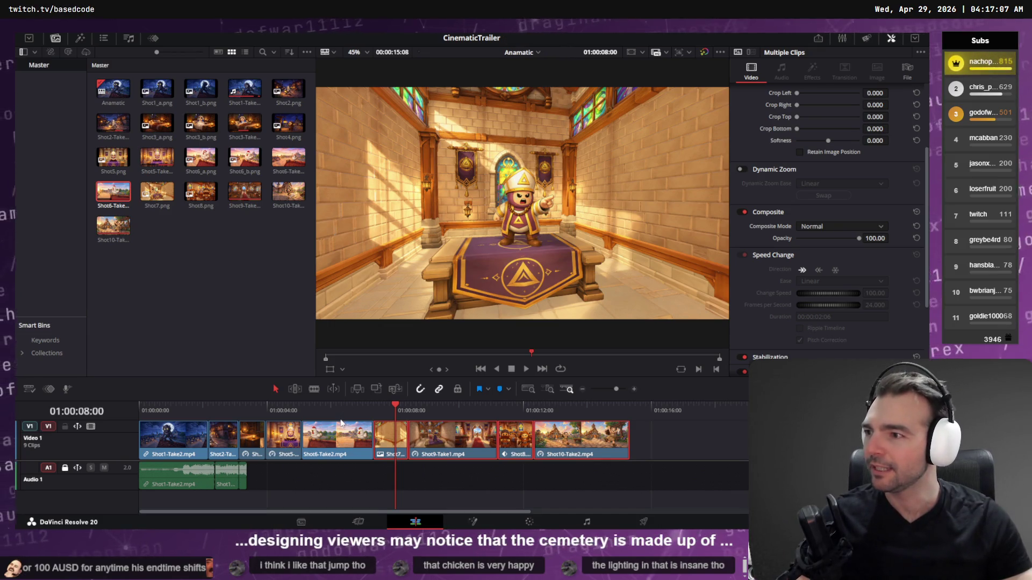
mouse_move(361, 411)
left_mouse_down()
mouse_move(258, 411)
mouse_move(332, 412)
mouse_move(397, 430)
mouse_move(160, 437)
mouse_move(410, 435)
mouse_move(400, 436)
left_mouse_up()
key("alt+Tab")
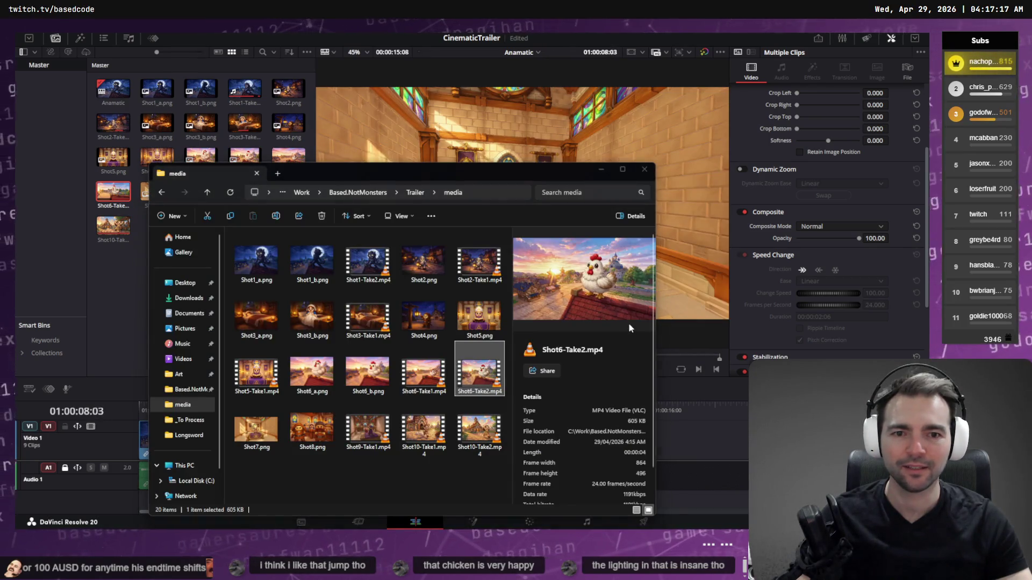
- Play the 4-second bishop-in-chapel clip from Higgsfield's History feed
key("alt+Tab")
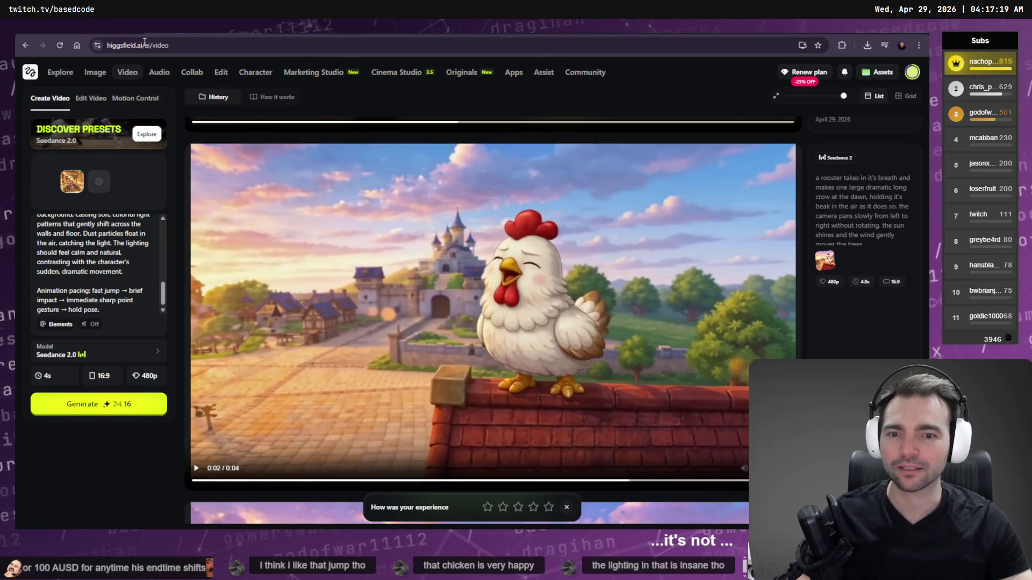
scroll(452, 332, "down", 5)
scroll(452, 332, "down", 8)
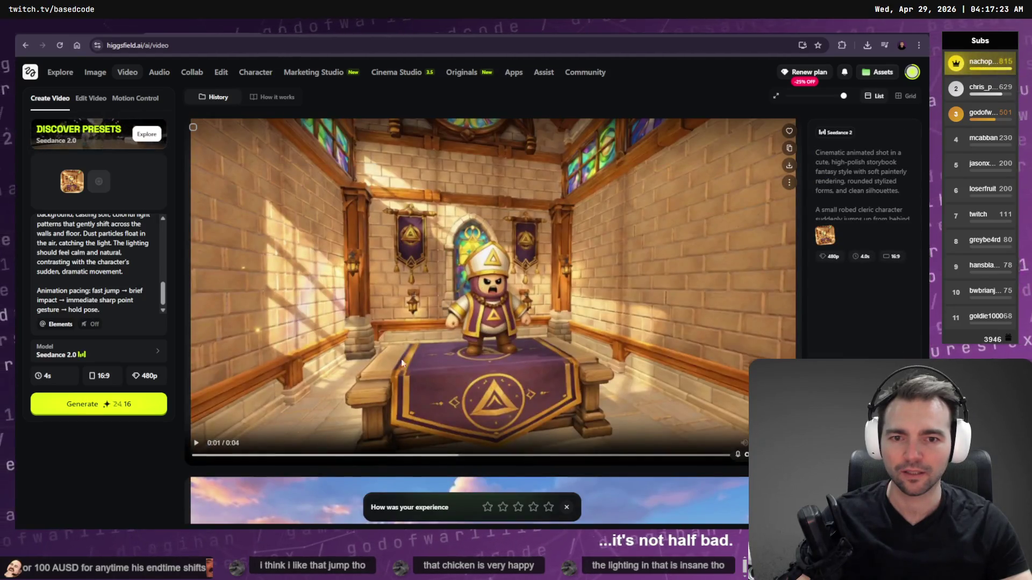
left_click(414, 366)
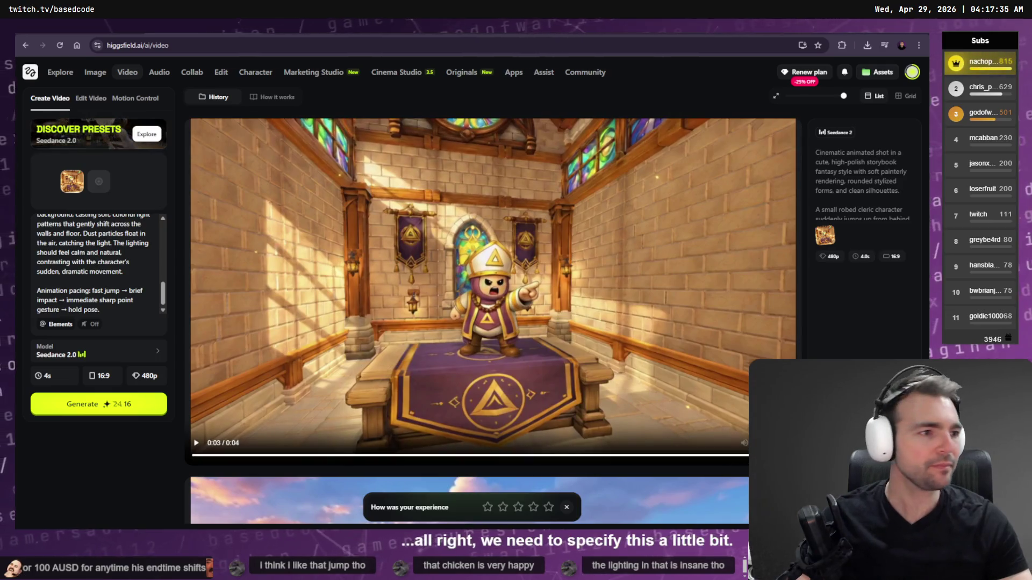
key("ctrl+Tab")
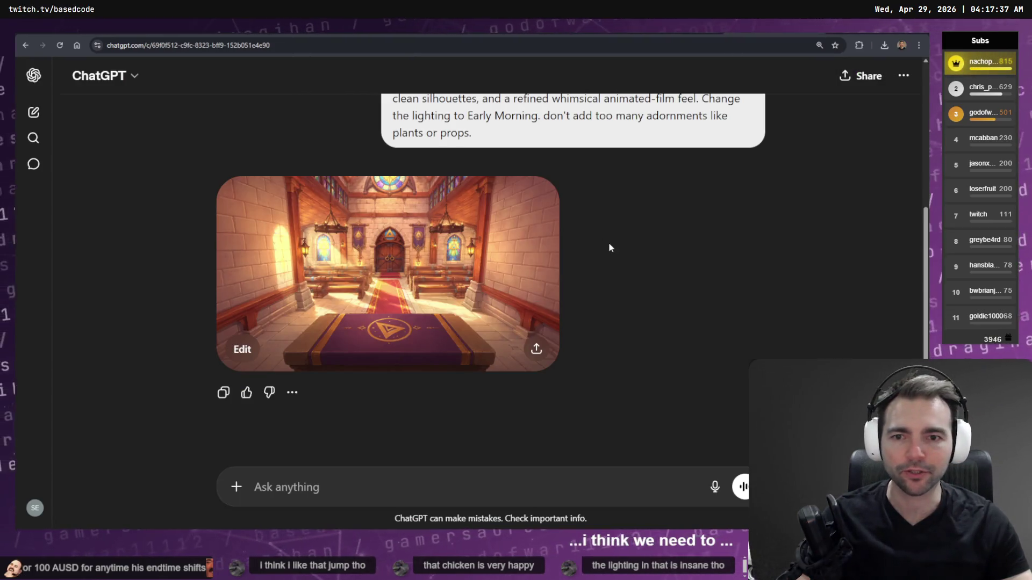
- Browse the paint-over, chapel and village splash-art ChatGPT conversations before returning to Codex
key("ctrl+Tab")
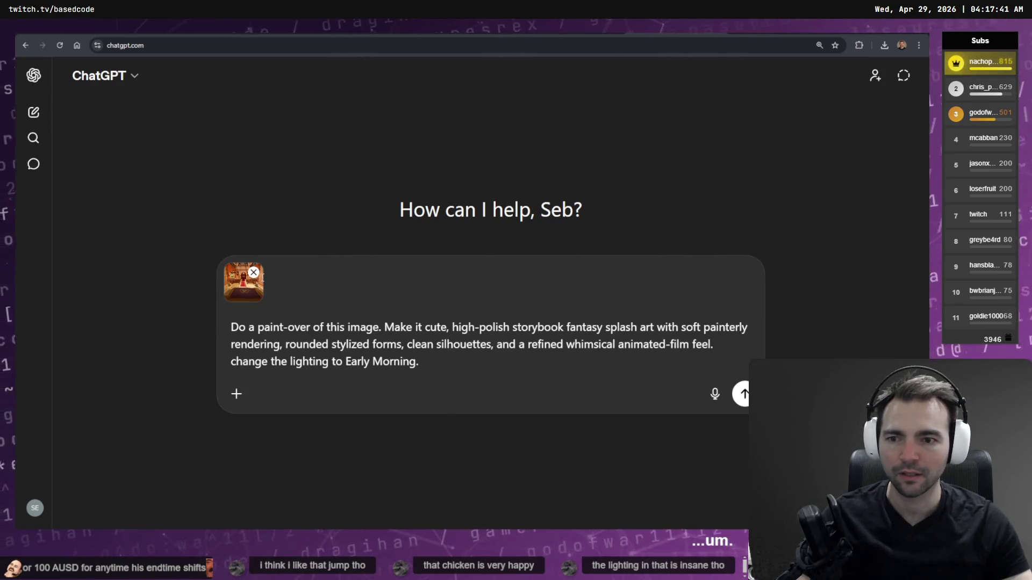
key("ctrl+shift+Tab")
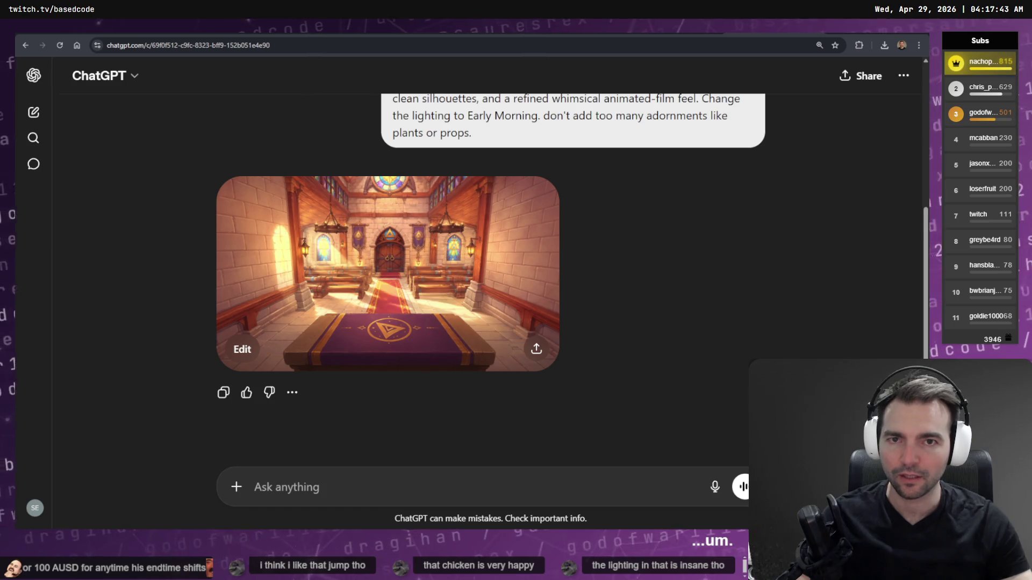
key("ctrl+shift+Tab")
key("ctrl+shift+Tab")
key("ctrl+Tab")
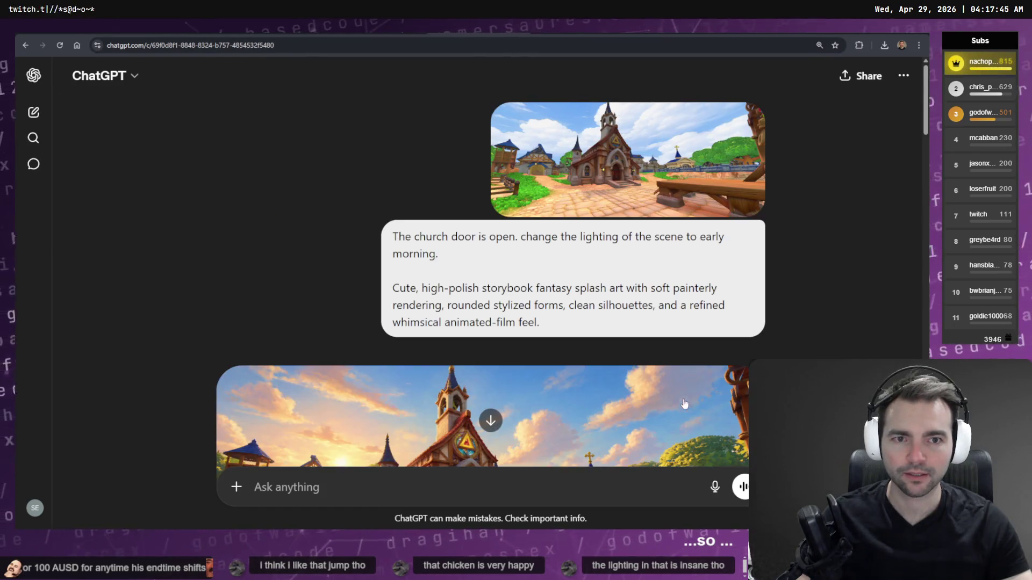
scroll(766, 206, "down", 15)
scroll(766, 206, "down", 10)
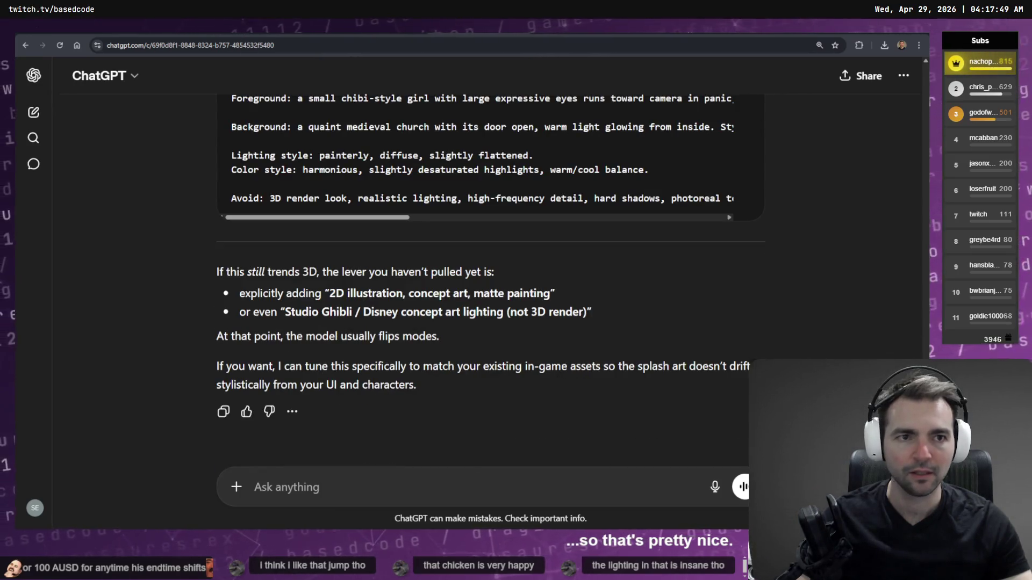
key("ctrl+Tab")
key("ctrl+Tab")
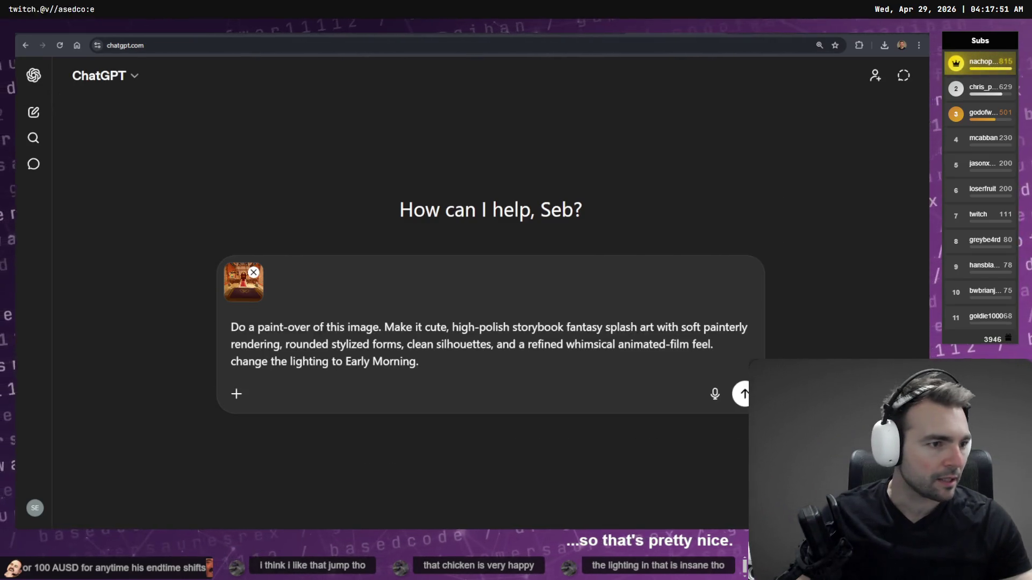
key("alt+Tab")
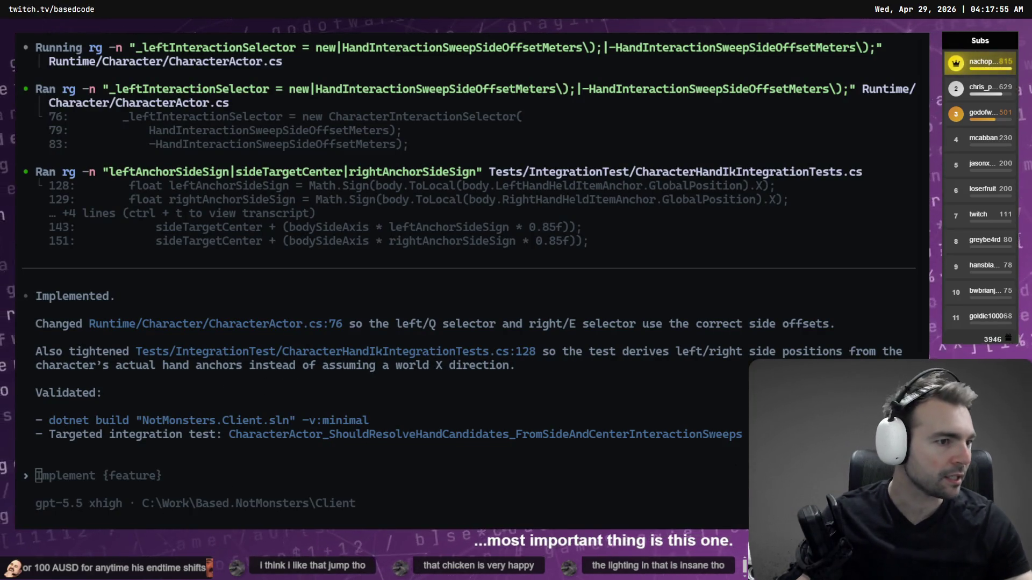
- Run the AutoMatchHarness scene in Godot with F6
key("alt+Tab")
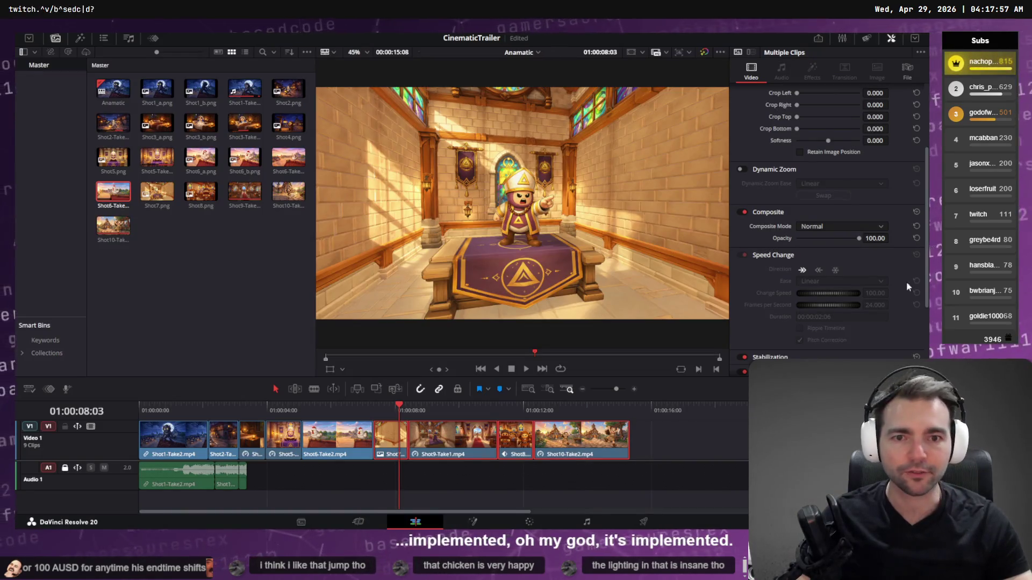
key("alt+Tab")
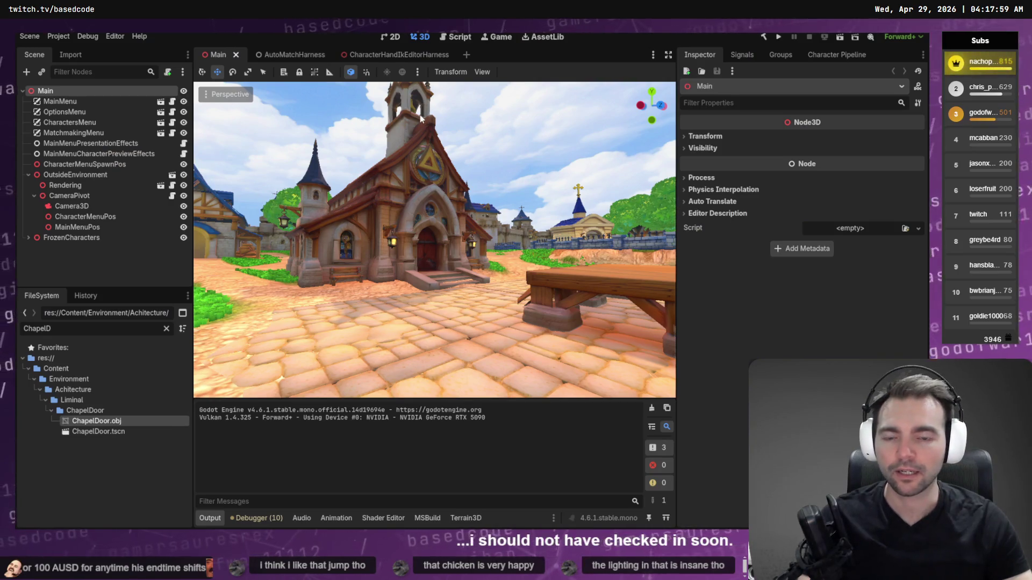
left_click(285, 55)
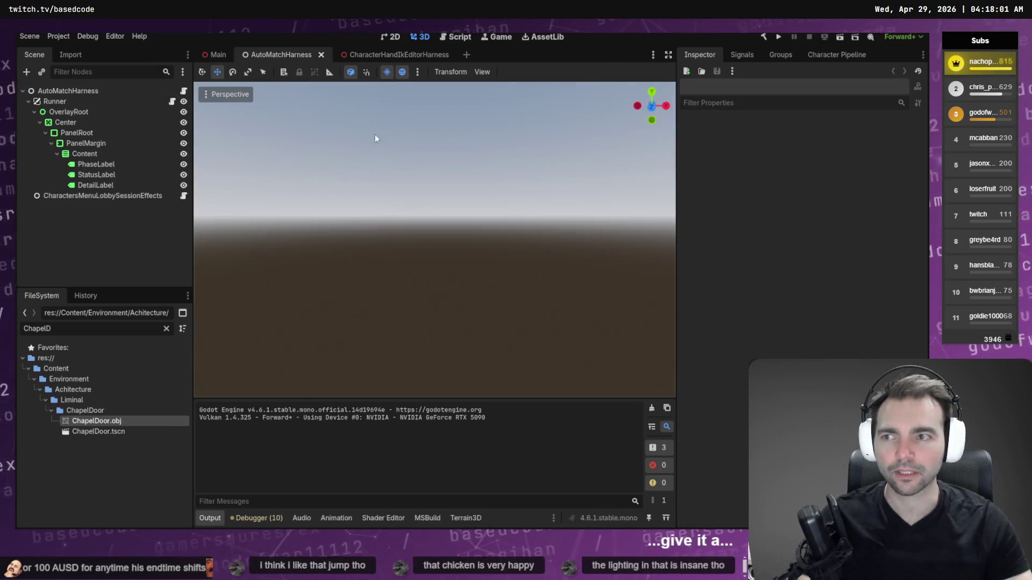
key("F6")
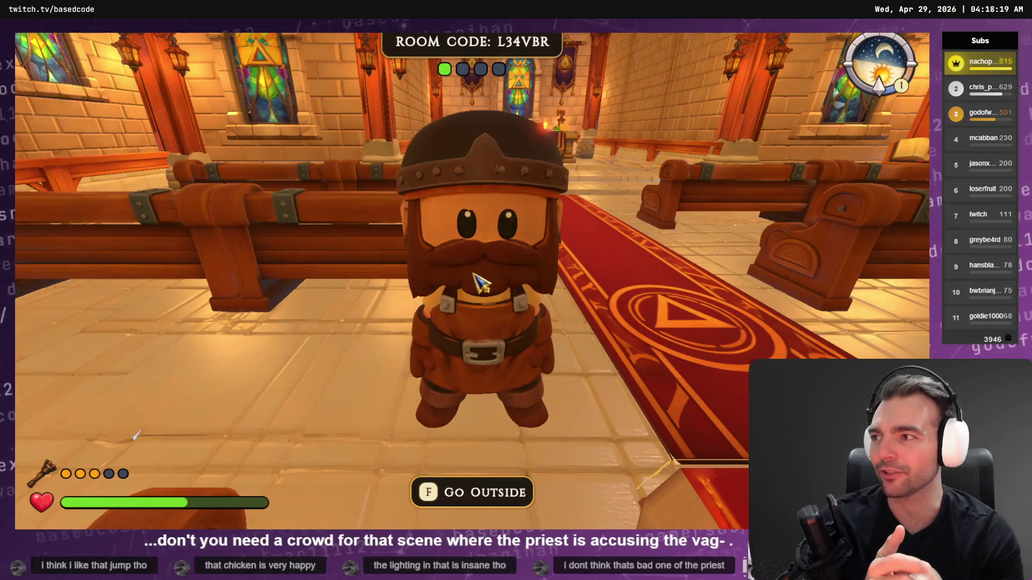
- Walk the character up the red carpet to the weapons on the chapel altar
key("a")
key("w")
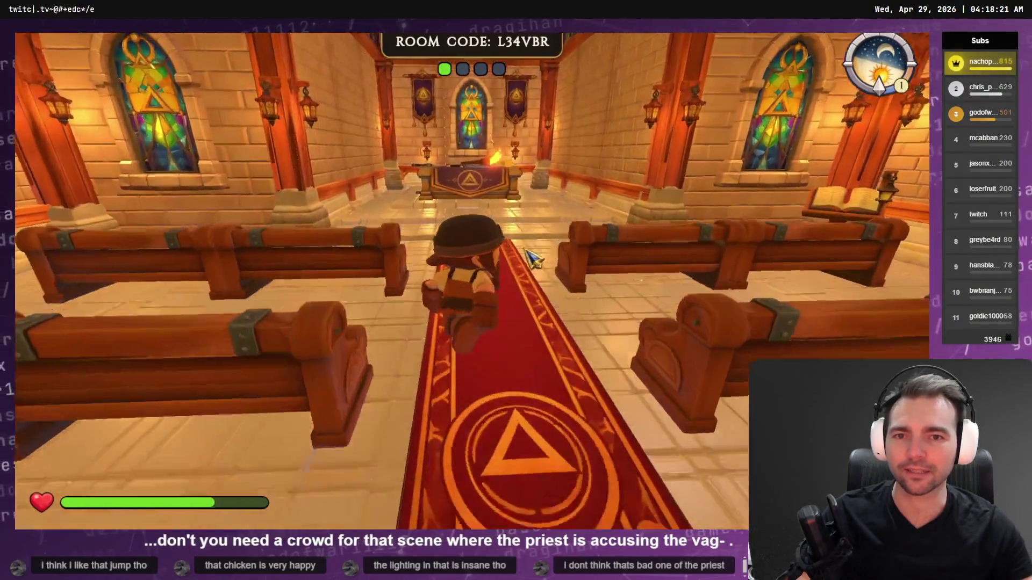
key("w")
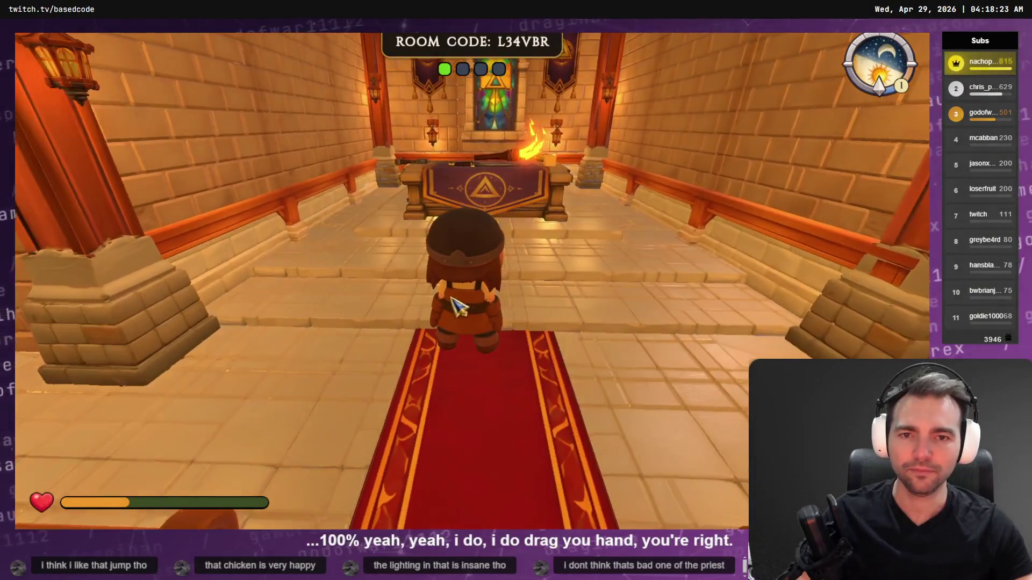
key("w")
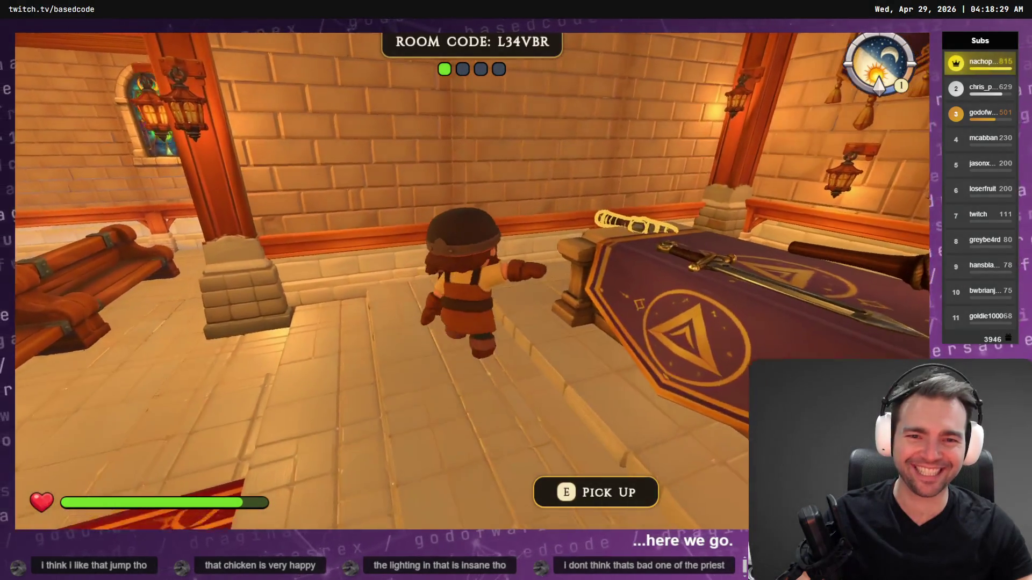
key("w")
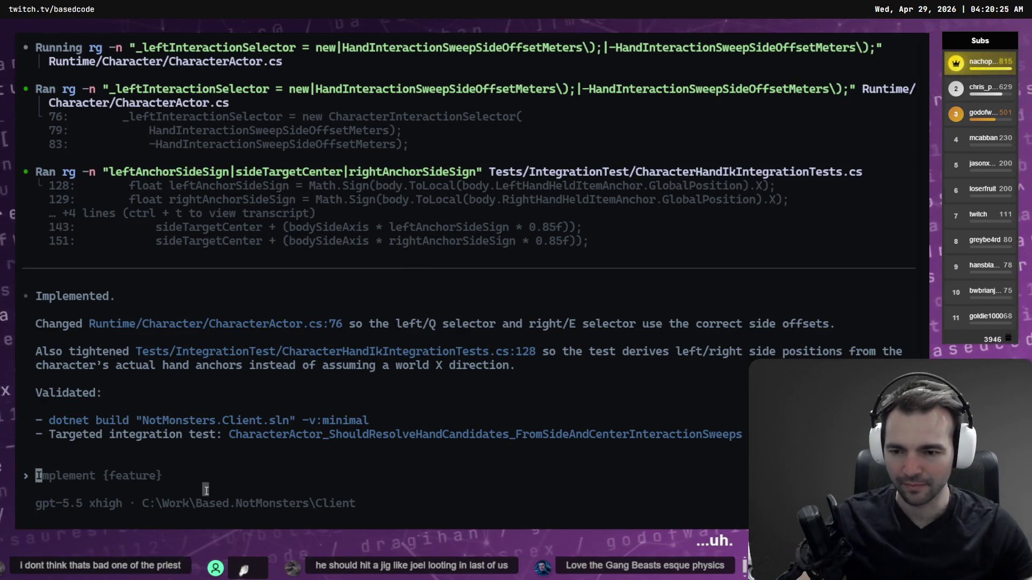
- Dictate a Codex prompt to enlarge the hand colliders that detect touching a target, dropping the trailing period
key("super+h")
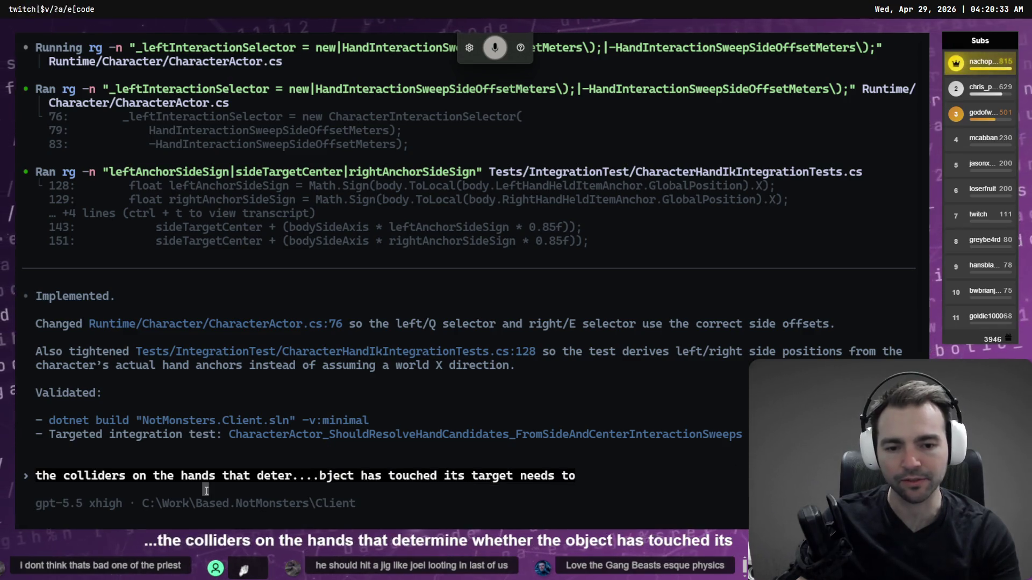
key("super+h")
key("alt+Tab")
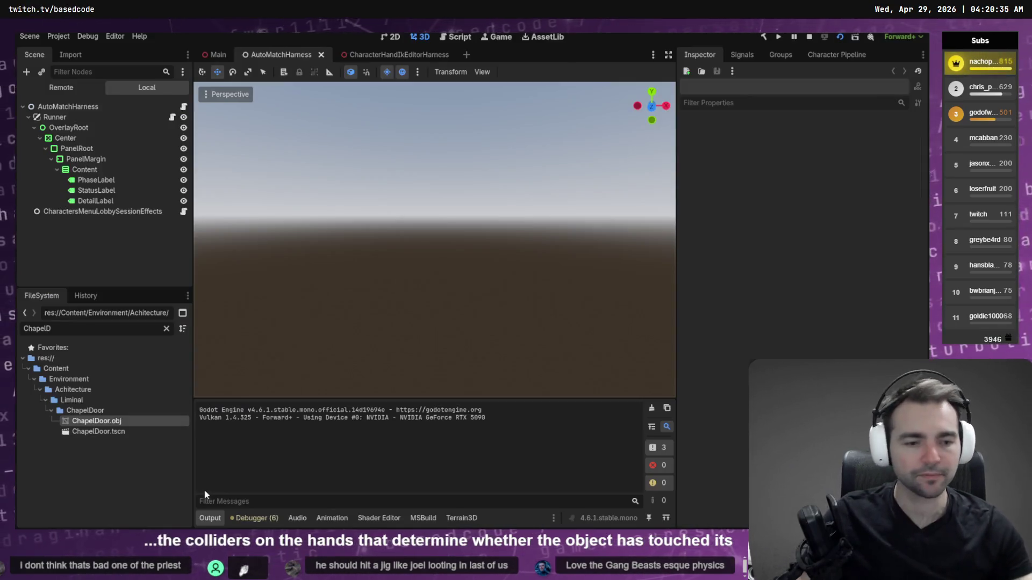
key("alt+Tab")
key("BackSpace")
key("super+h")
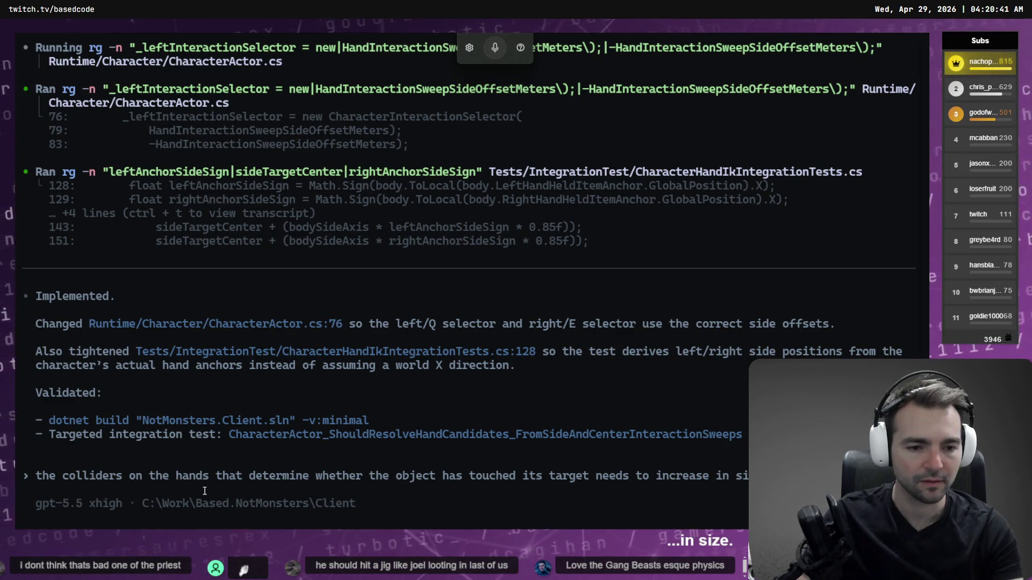
key("alt+Tab")
left_click(87, 38)
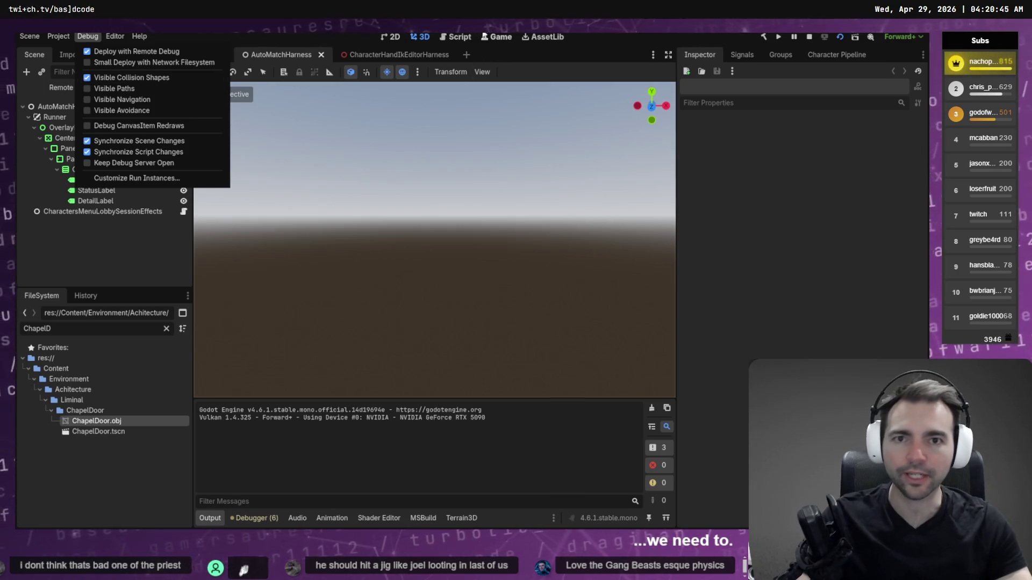
- Enable Visible Collision Shapes and run the project
left_click(161, 80)
left_click(779, 38)
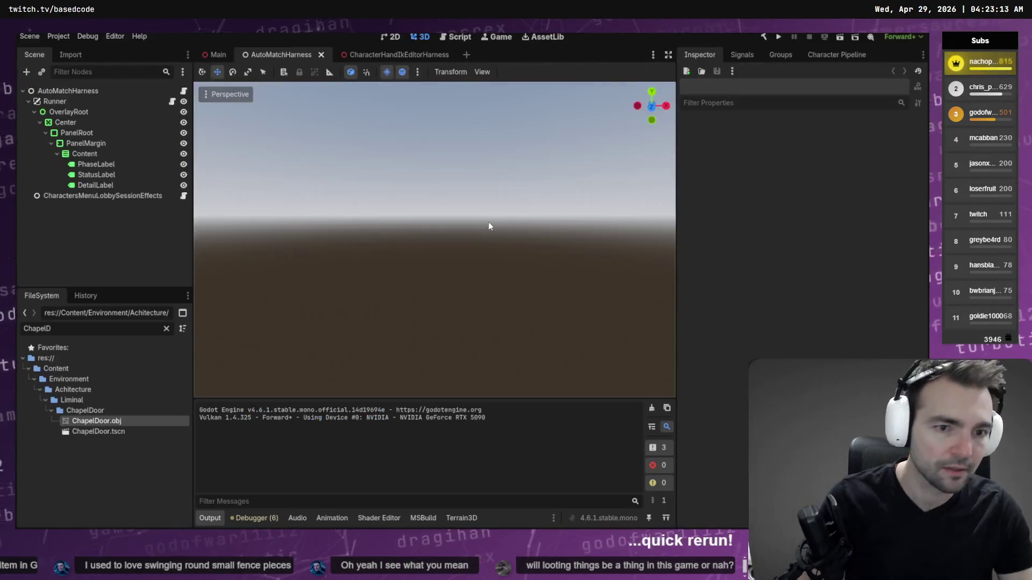
- Rebuild and relaunch the game with F5 after testing sword pickups
key("F5")
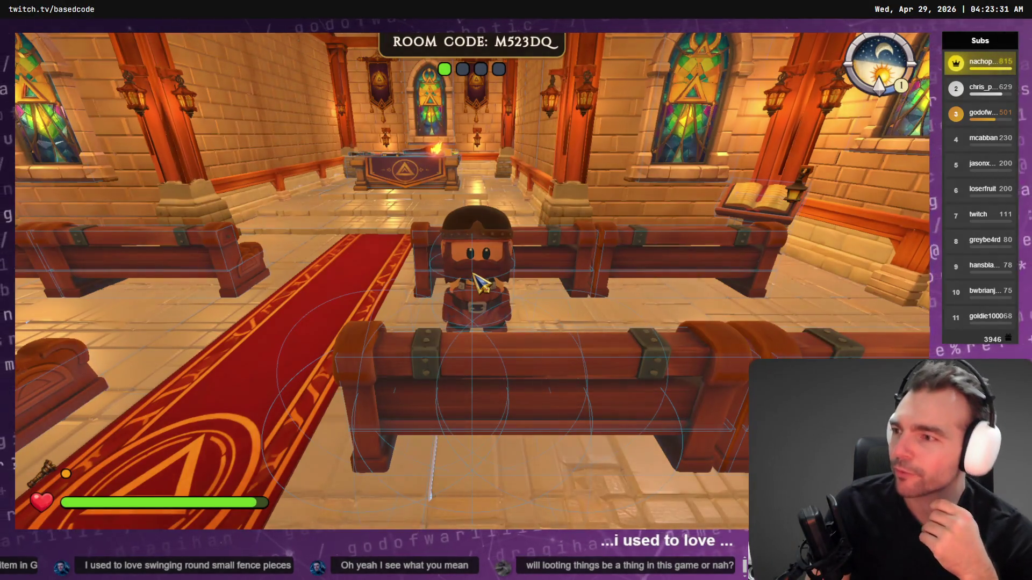
- Walk up the chapel aisle to the altar, grab the staff, and dismiss the pause screen
key("w")
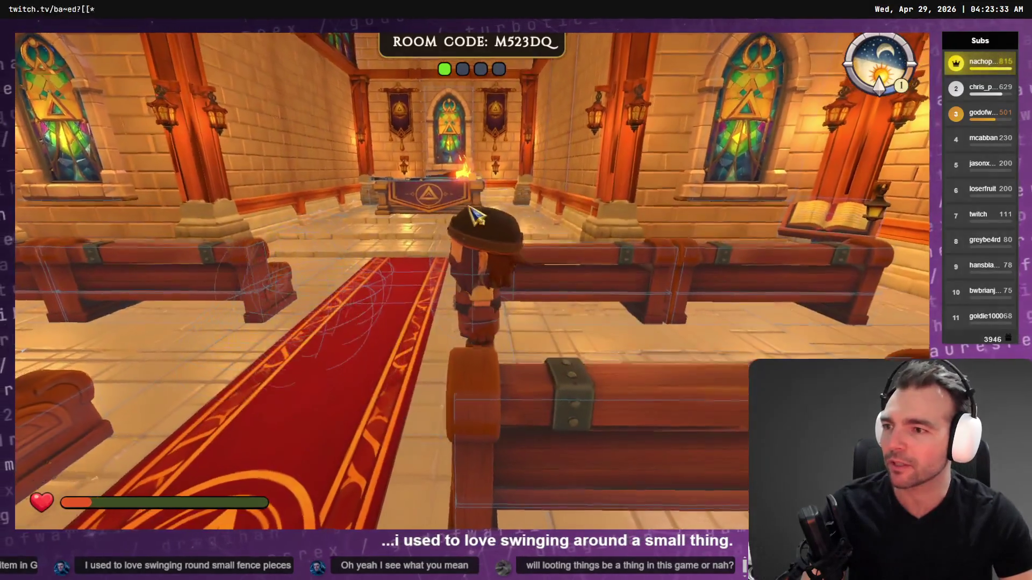
key("w")
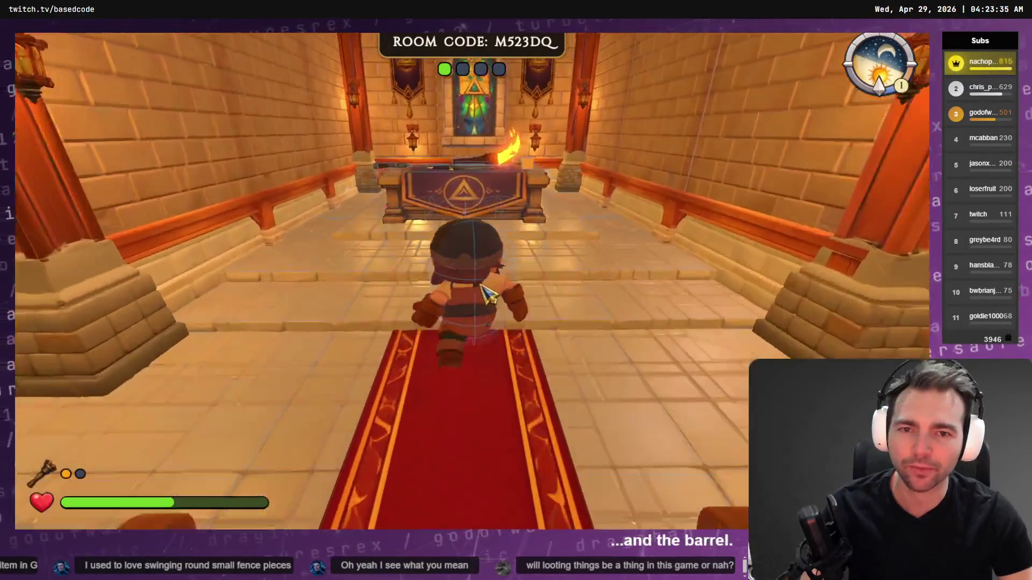
key("w")
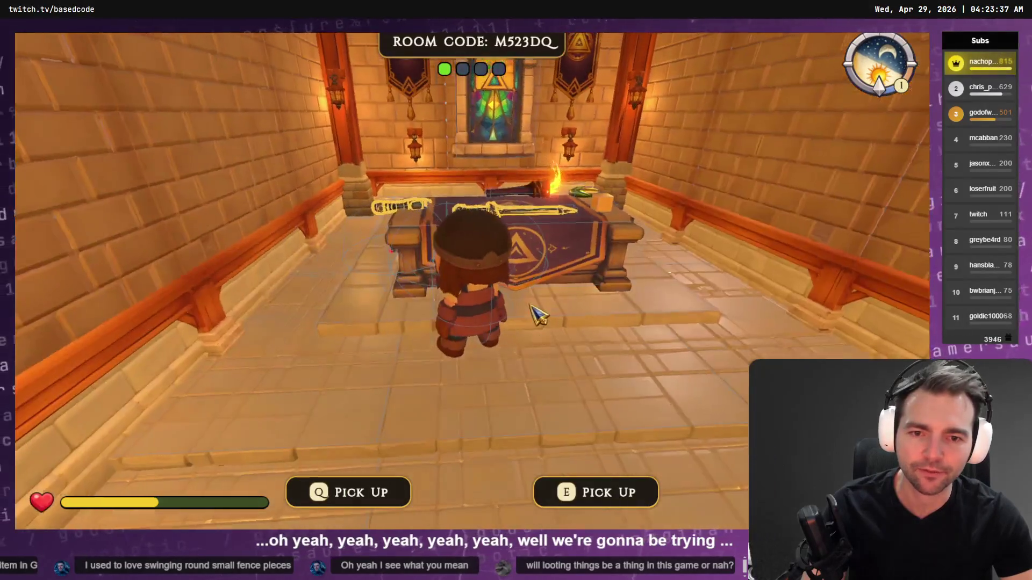
key("w")
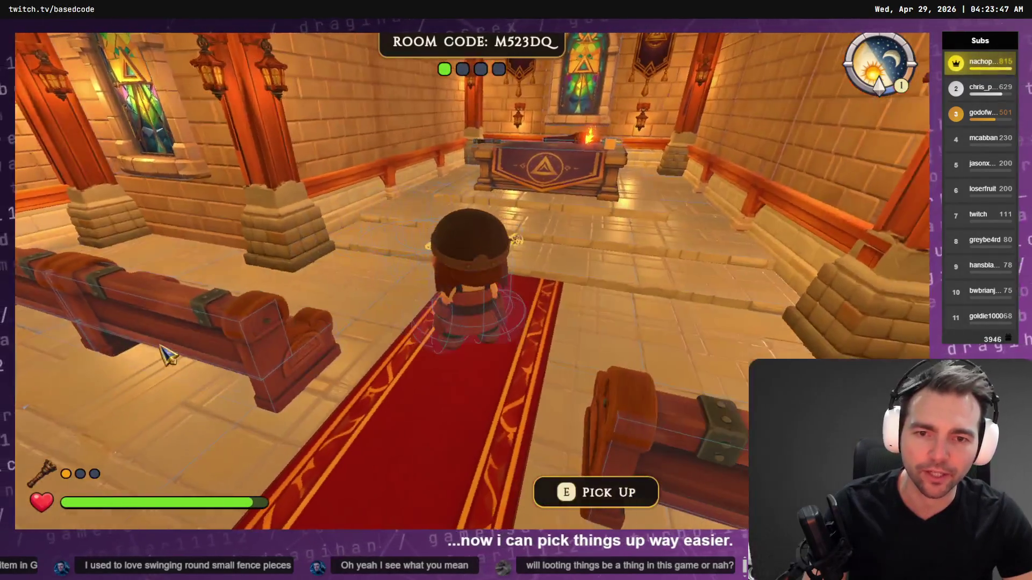
key("Escape")
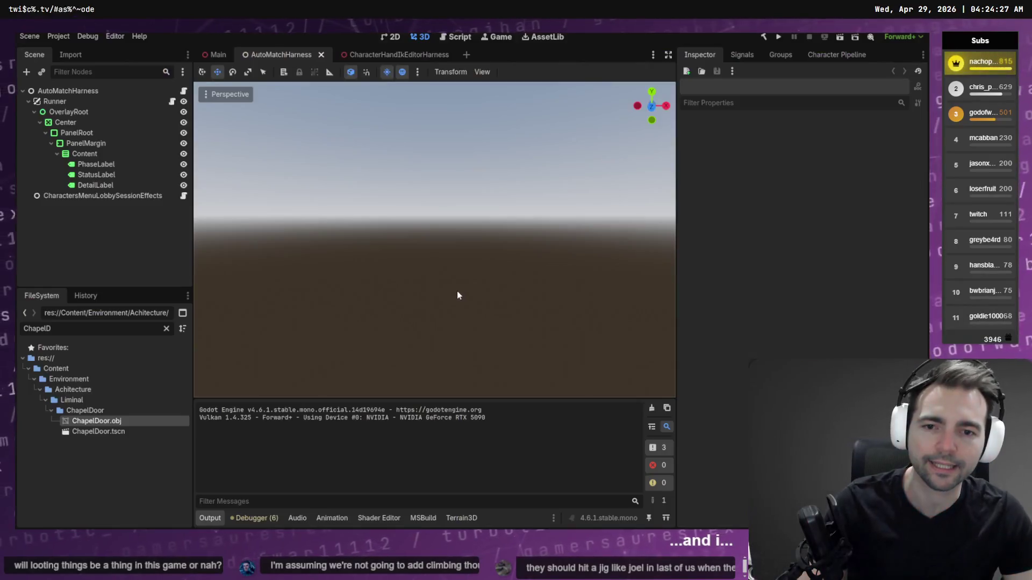
- Clear the FileSystem filter and collapse the Liminal, Props, Architecture and Corn folders
left_click(164, 328)
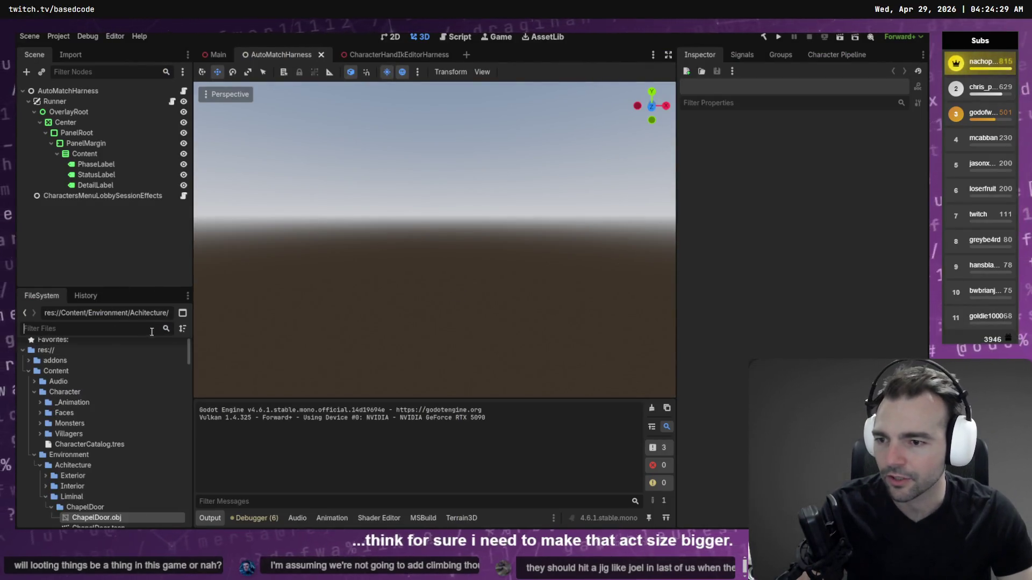
left_click(45, 496)
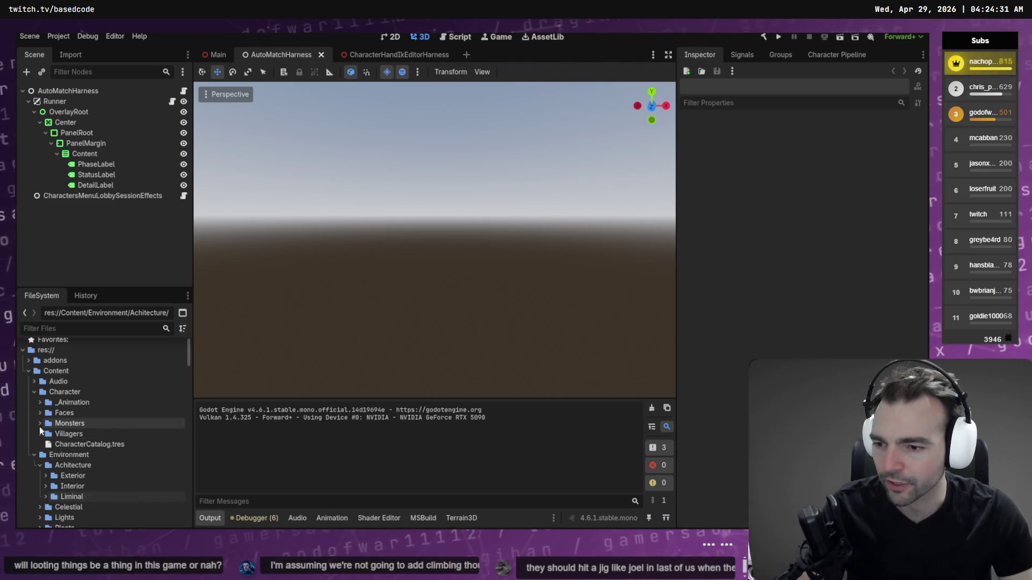
scroll(81, 430, "down", 4)
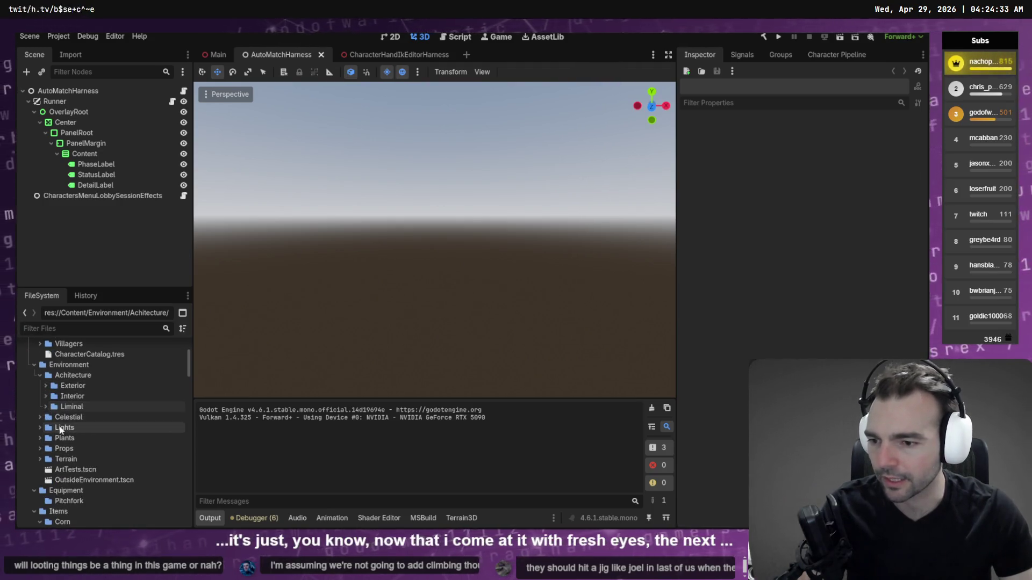
left_click(44, 449)
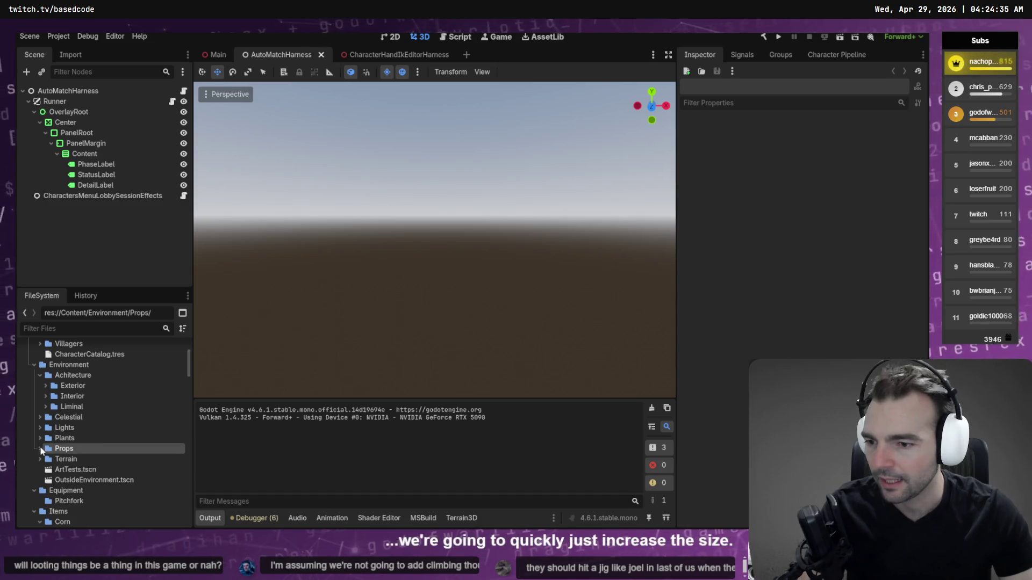
left_click(40, 449)
left_click(40, 450)
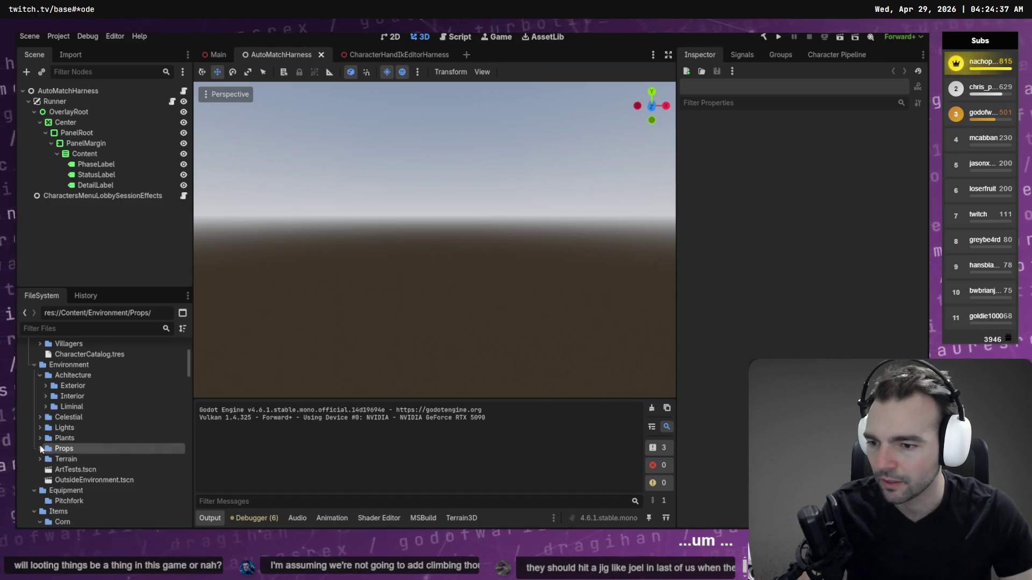
left_click(40, 376)
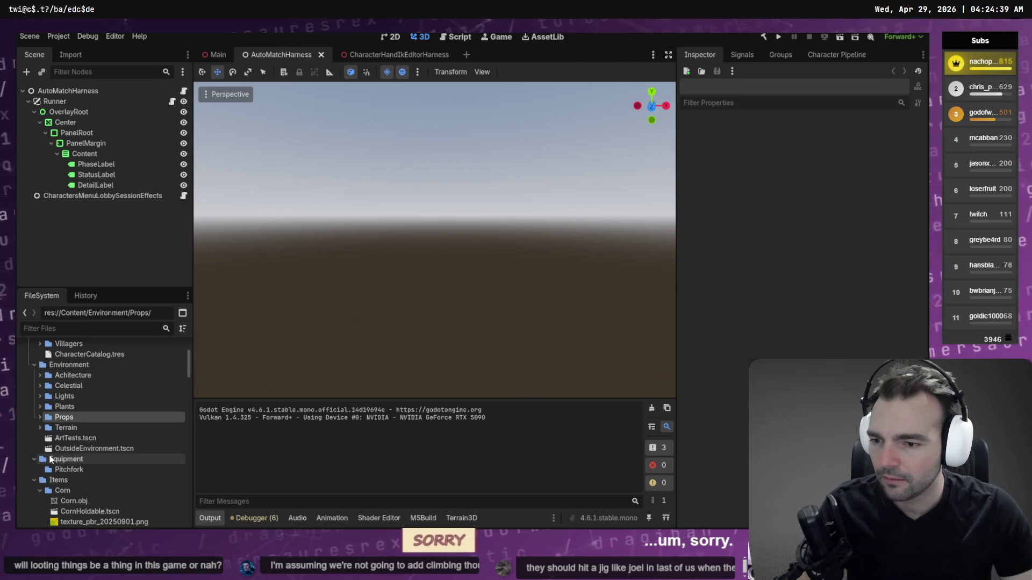
scroll(40, 433, "down", 3)
left_click(39, 423)
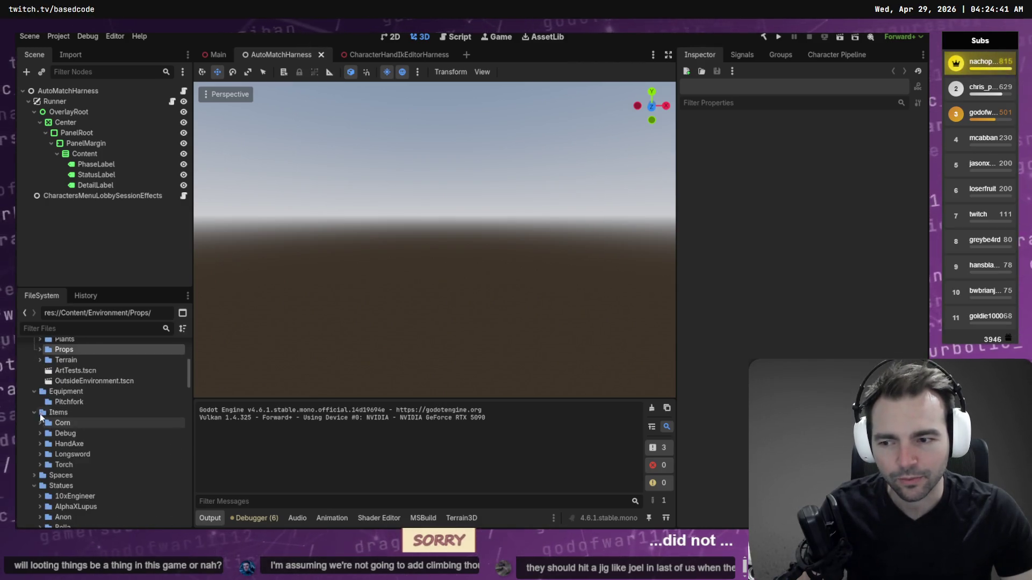
scroll(73, 370, "down", 1)
- Delete the Equipment folder from the project
left_click(86, 379)
left_click(88, 370)
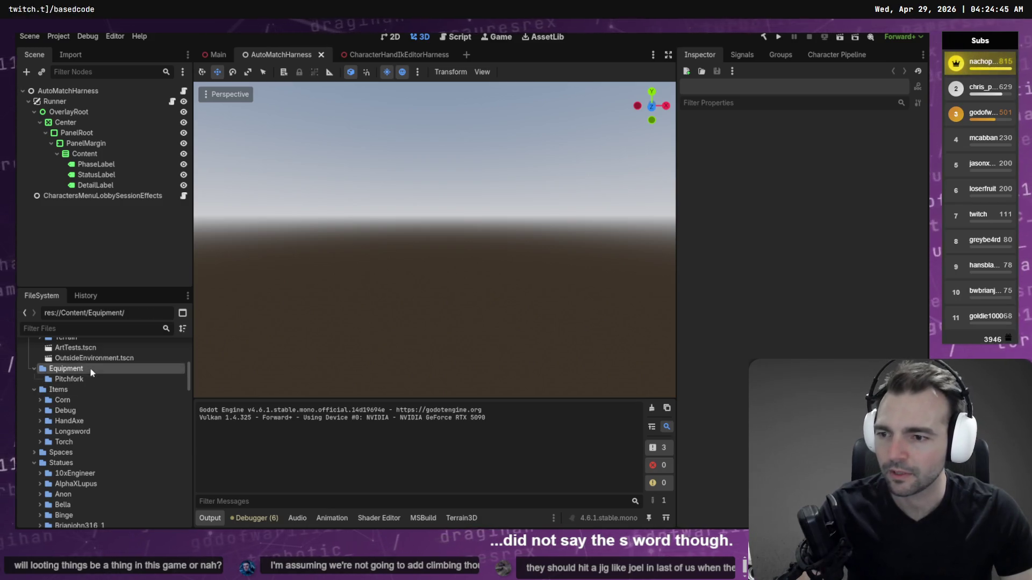
scroll(105, 394, "up", 4)
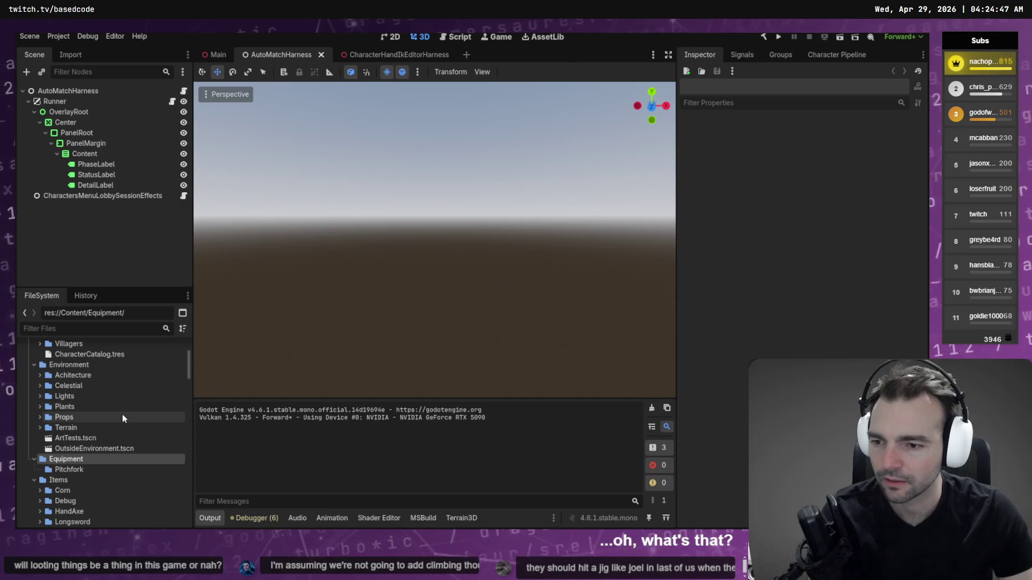
key("Delete")
left_click(406, 320)
scroll(111, 406, "down", 10)
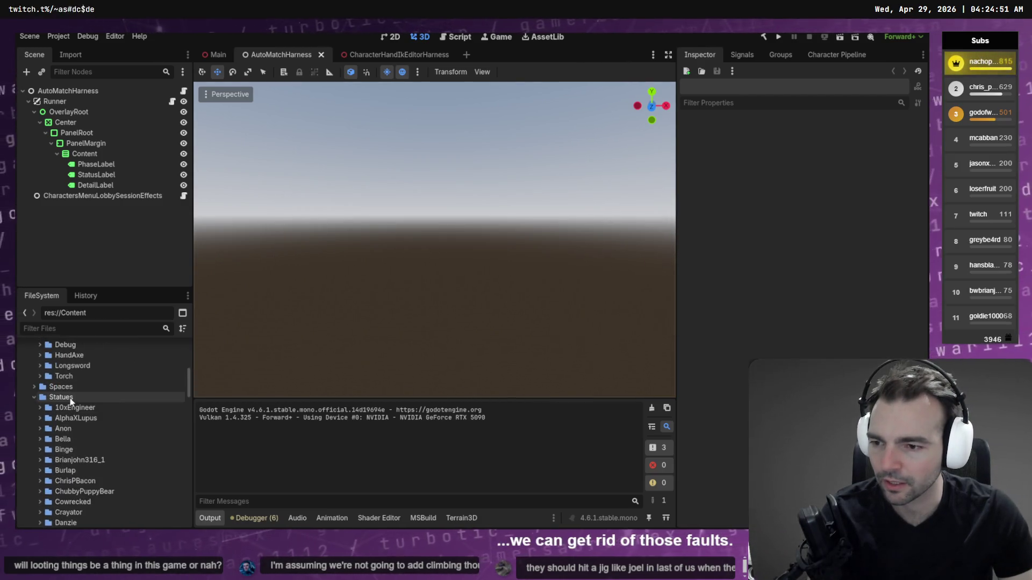
- Collapse the Statues and Interaction folders while browsing Runtime and Menus
left_click(69, 428)
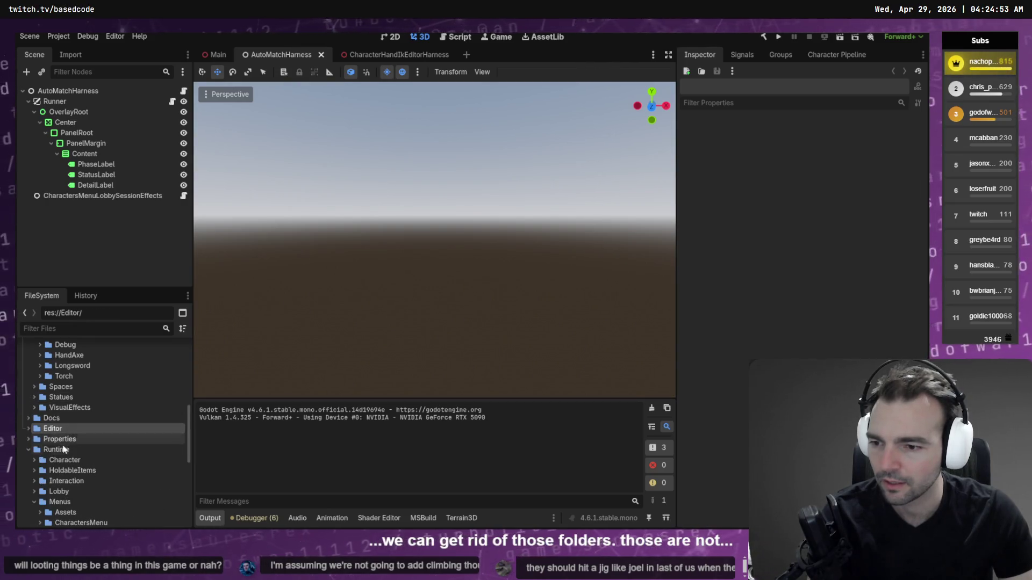
left_click(70, 449)
scroll(70, 453, "down", 2)
left_click(70, 453)
scroll(70, 453, "down", 2)
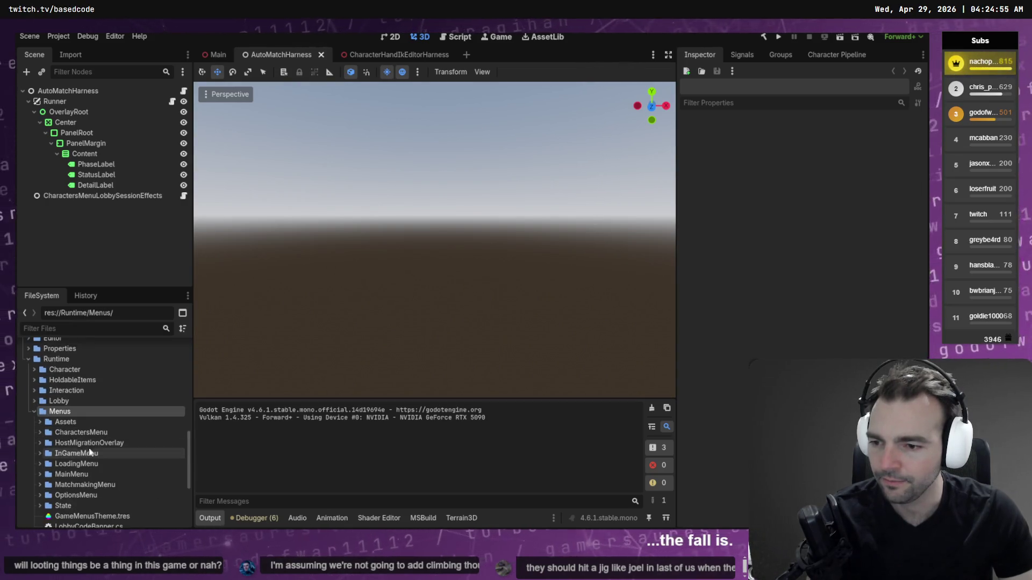
scroll(130, 430, "up", 1)
left_click(85, 404)
left_click(100, 404)
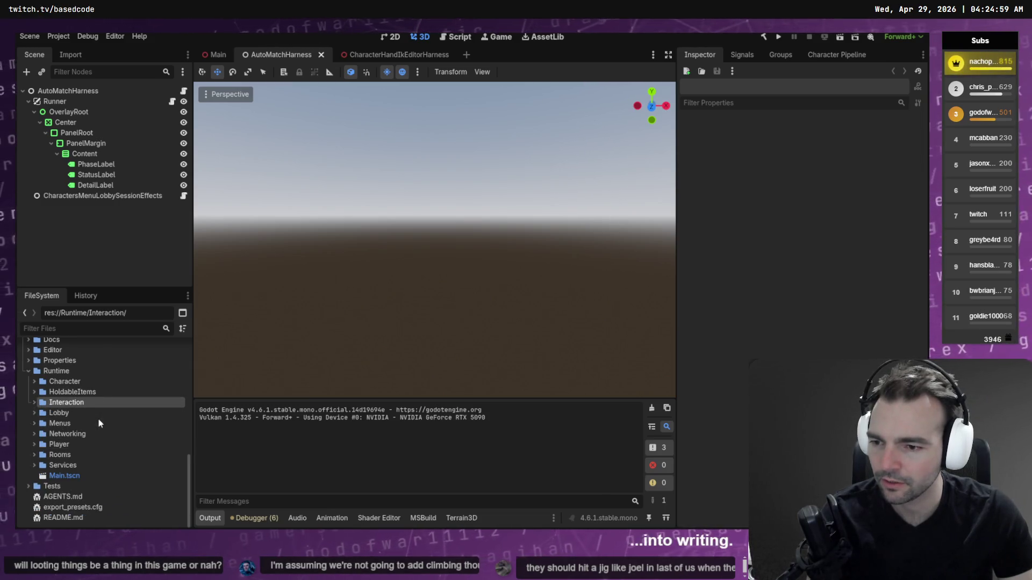
scroll(86, 422, "up", 4)
scroll(86, 423, "up", 3)
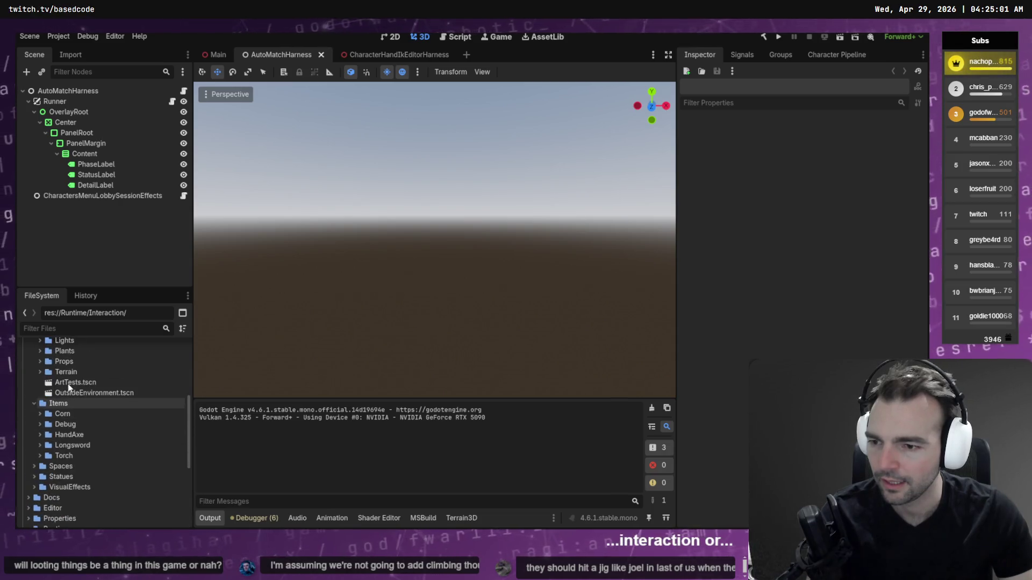
- Expand Items > HandAxe and open HandAxeHoldable.tscn
left_click(74, 403)
double_click(86, 437)
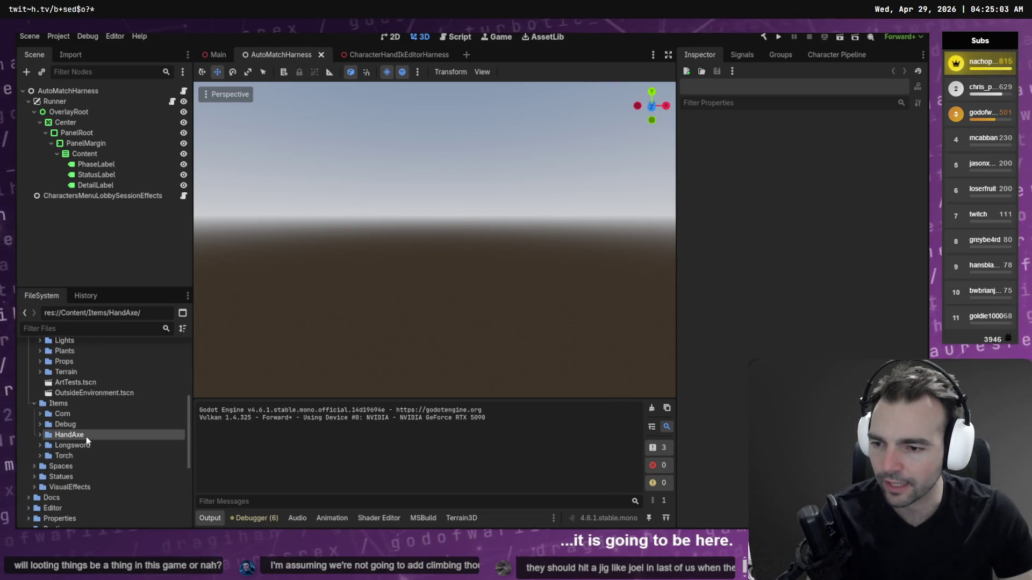
left_click(108, 457)
double_click(108, 456)
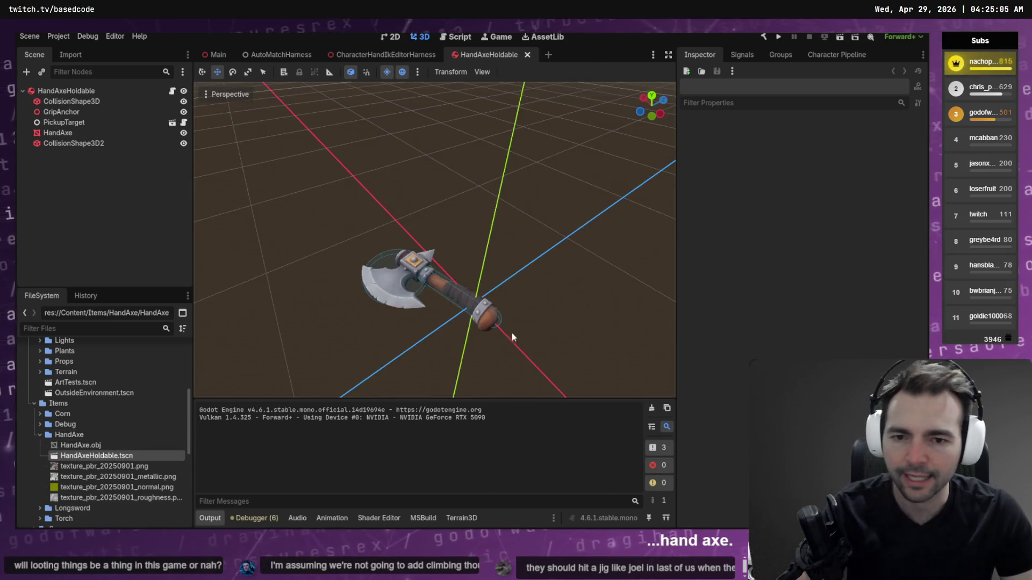
left_click(423, 320)
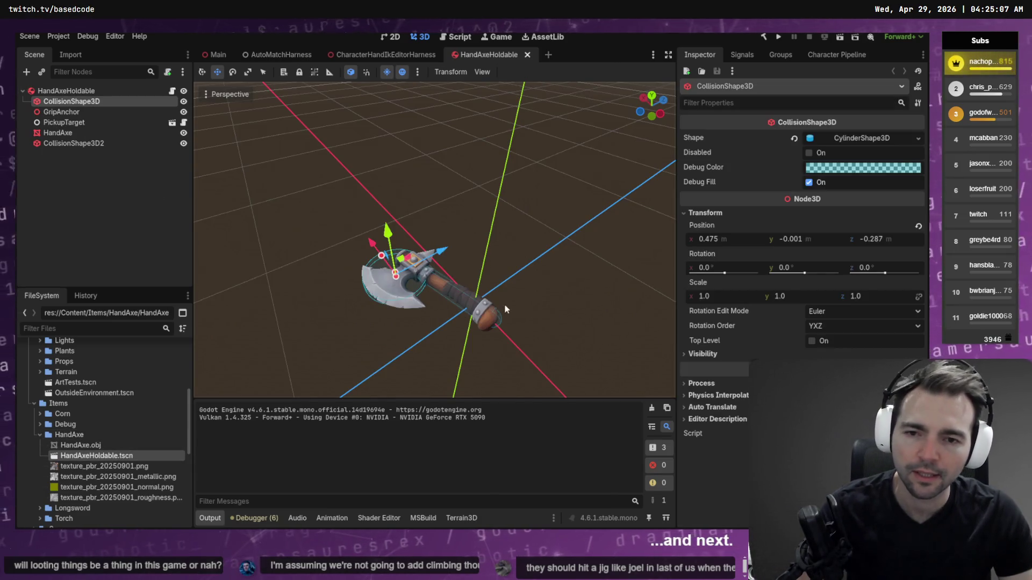
left_click_drag(513, 364, 358, 241)
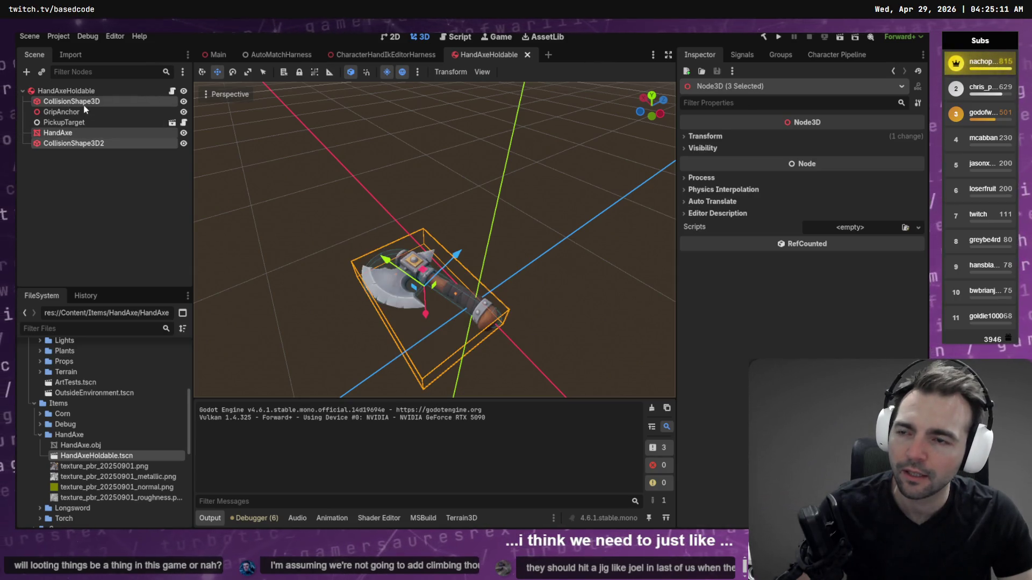
left_click(108, 445)
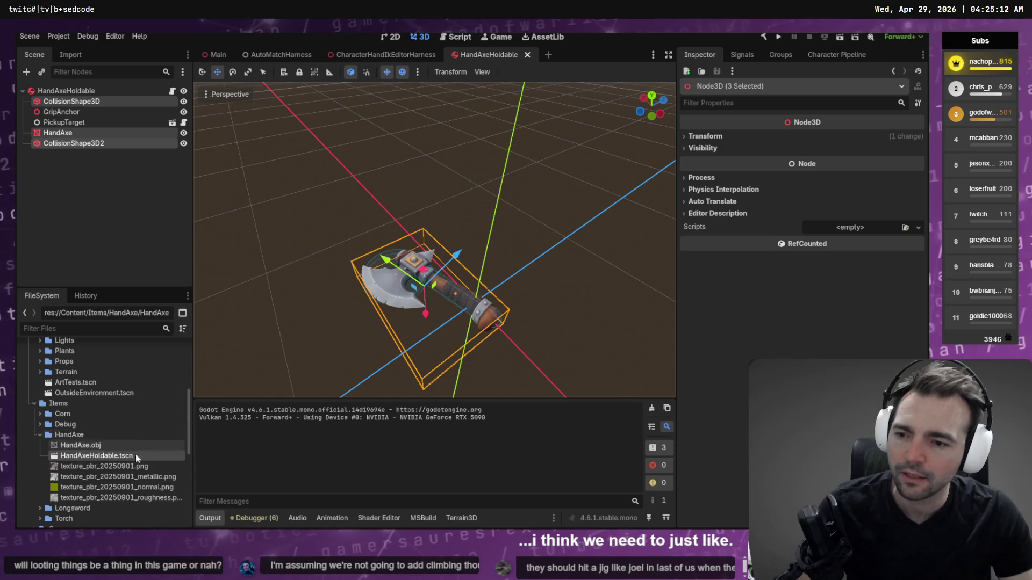
- Reimport HandAxe.obj with Scale Mesh x, y and z set to 0.6
left_click(70, 56)
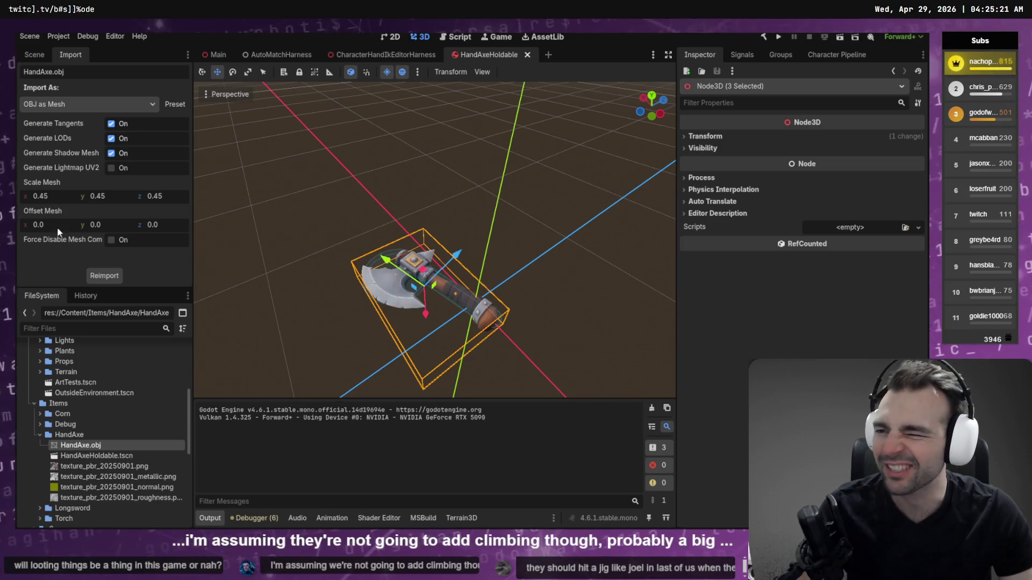
mouse_move(51, 237)
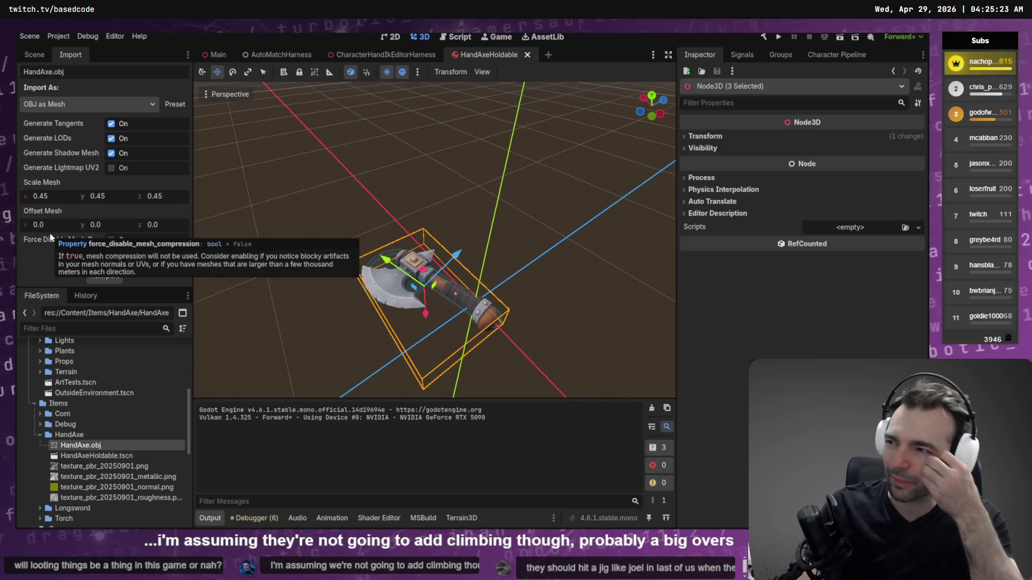
left_click(59, 196)
left_click(59, 196)
type("0.6")
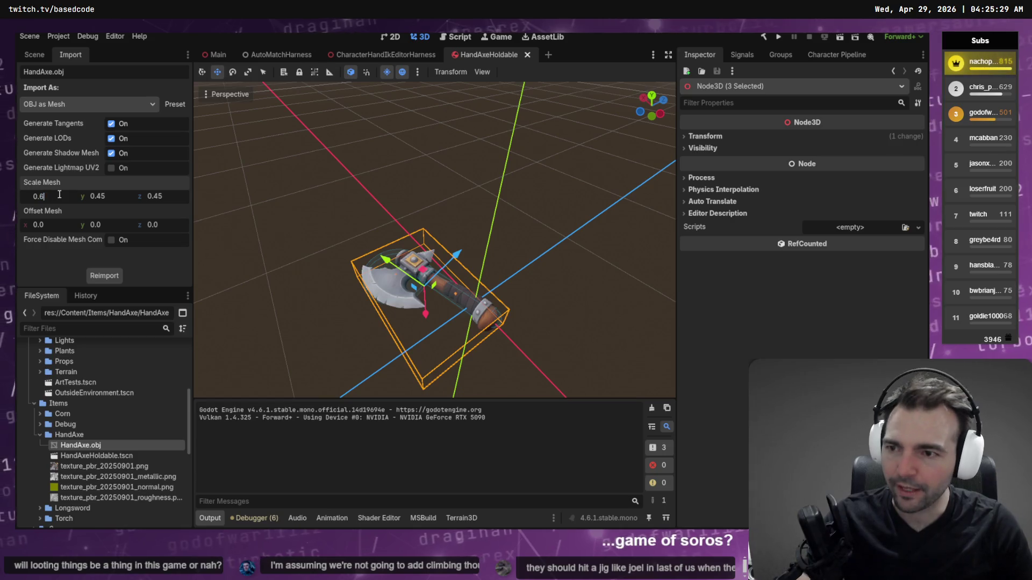
key("Tab")
type("0.6")
key("Tab")
type("0.6")
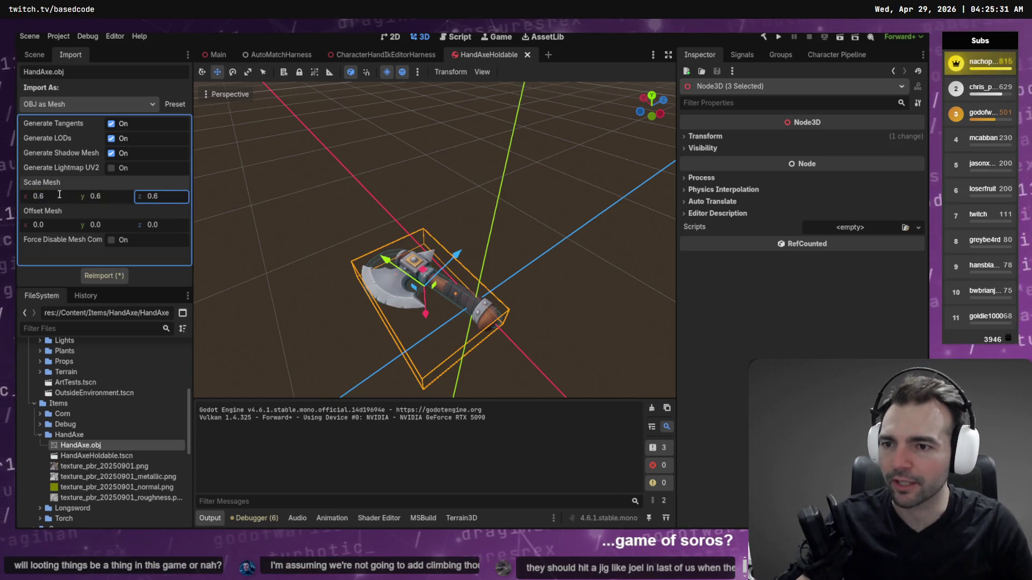
left_click(103, 276)
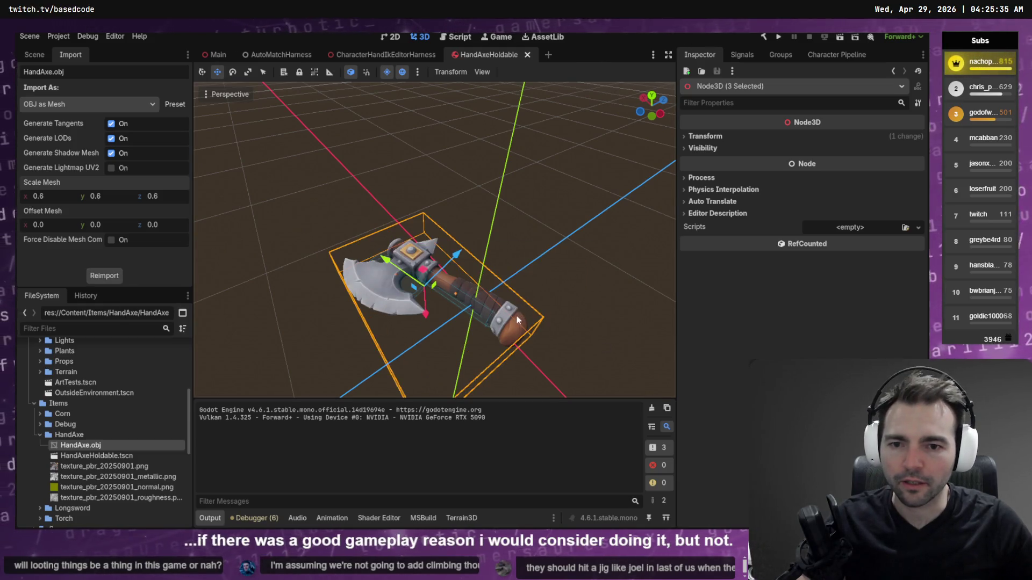
left_click(34, 54)
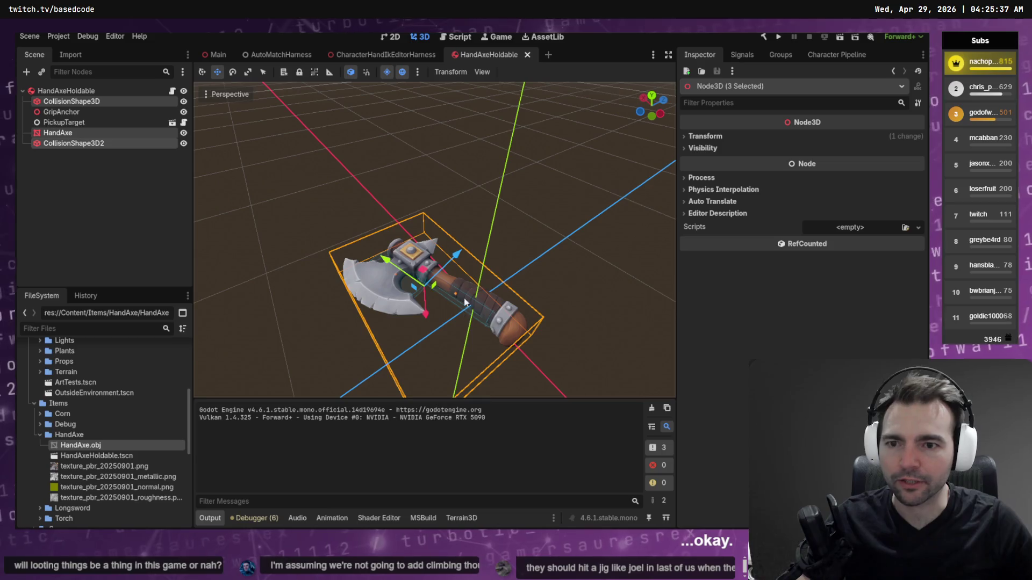
- Widen the head's cylinder collider, lengthen the handle's capsule collider, and save the scene
left_click(75, 101)
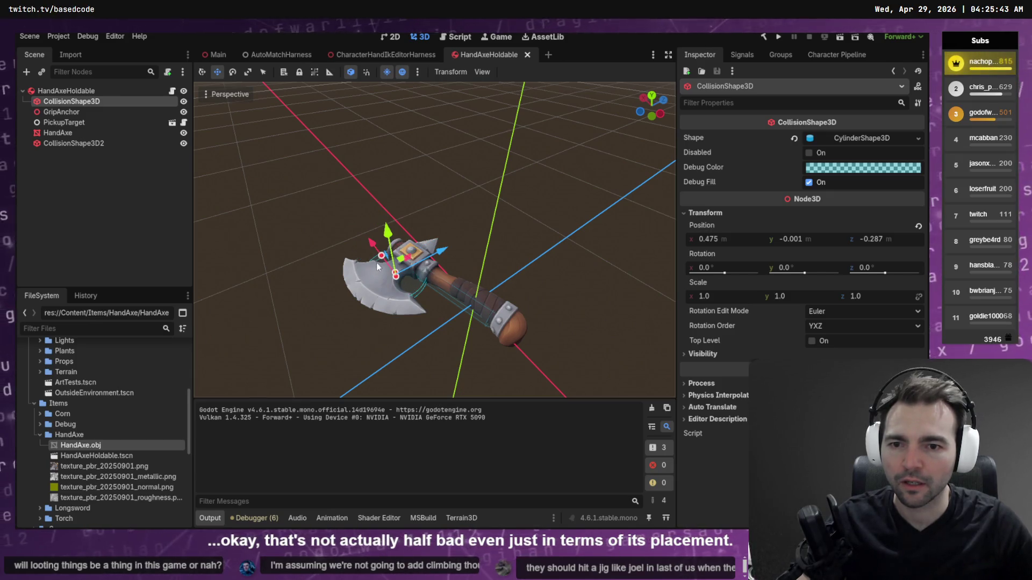
left_click_drag(381, 255, 374, 252)
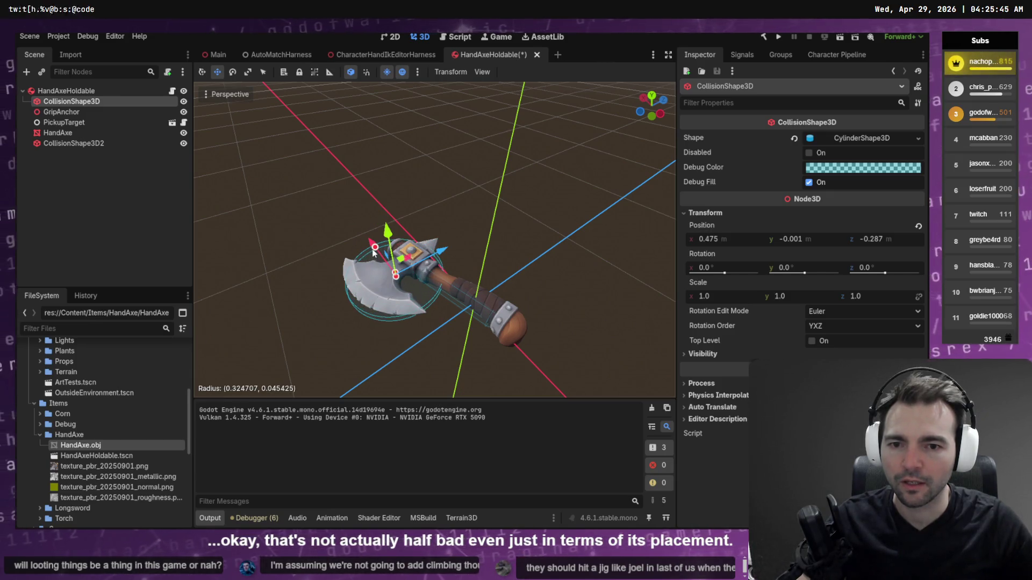
left_click(69, 136)
left_click(76, 144)
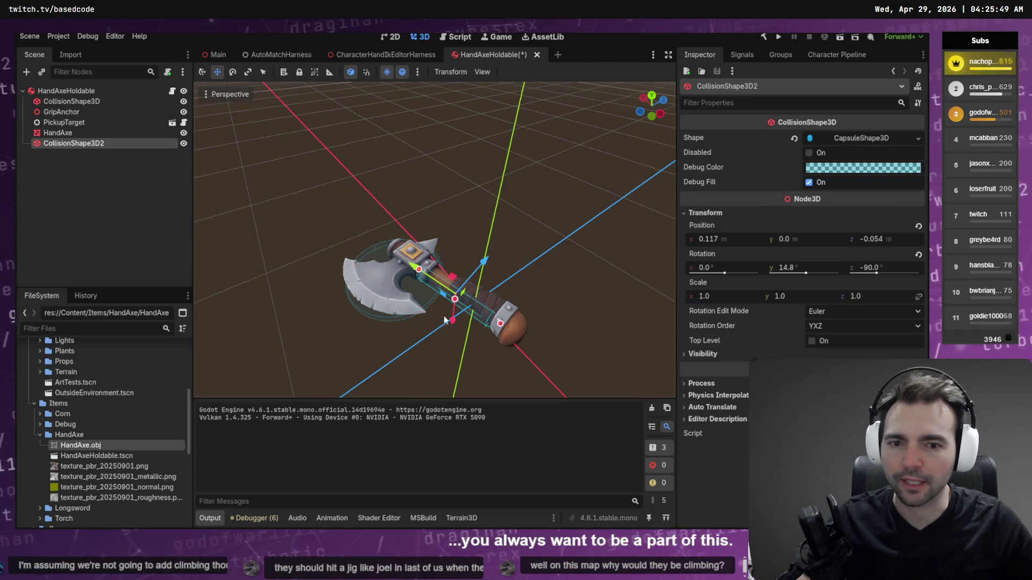
left_click_drag(501, 331, 529, 344)
left_click_drag(419, 273, 452, 306)
left_click(527, 183)
key("ctrl+s")
- Select the cylinder collider, HandAxe mesh and capsule collider together and shift them slightly
mouse_move(527, 183)
left_mouse_down()
mouse_move(408, 188)
mouse_move(355, 223)
left_mouse_up()
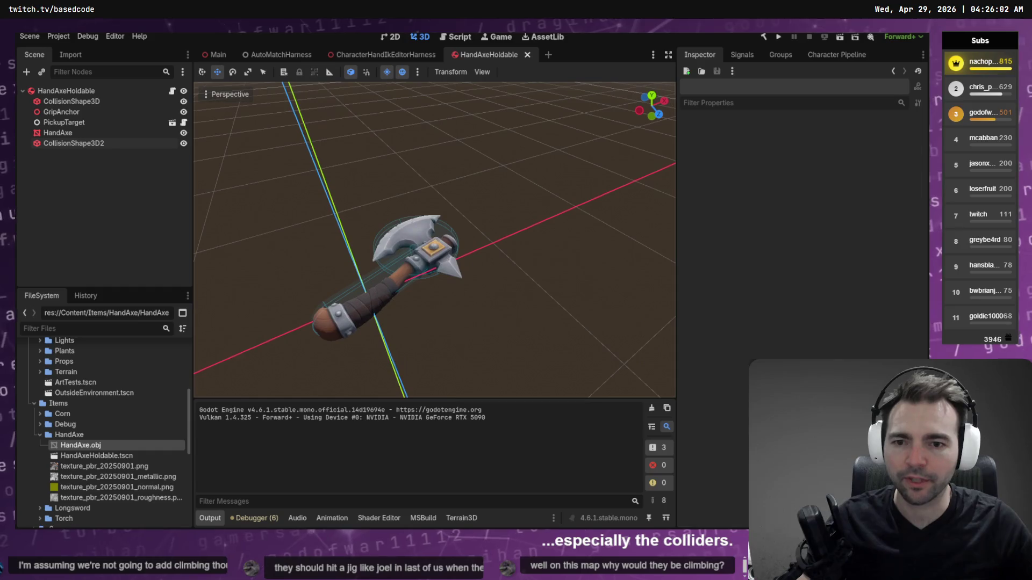
left_click(64, 134)
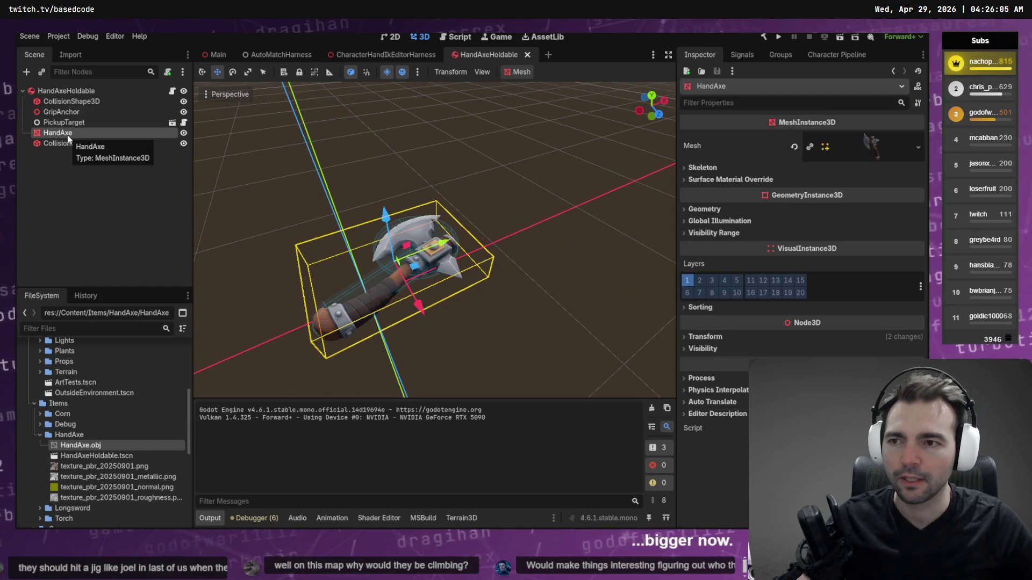
left_click(80, 102)
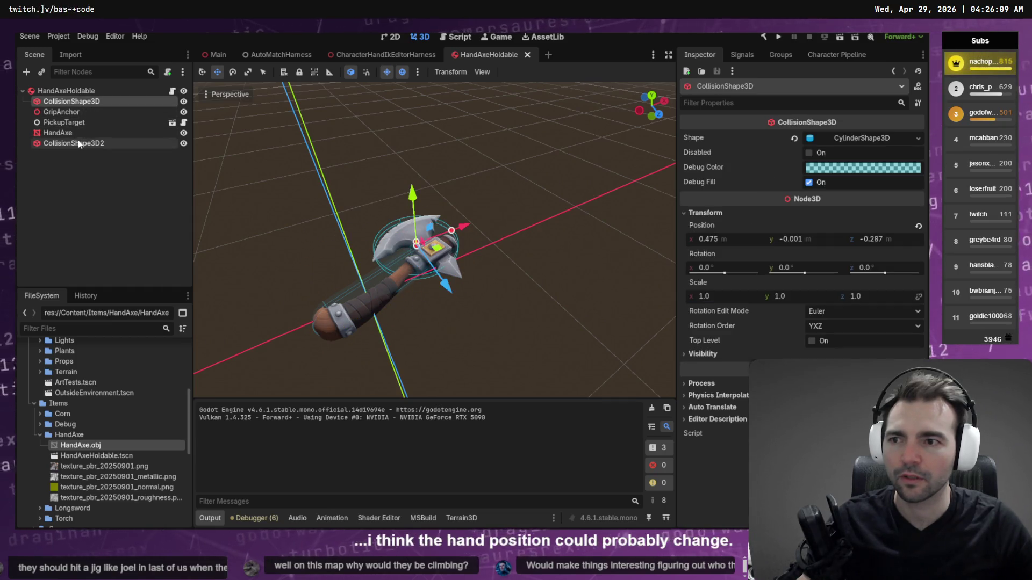
left_click(79, 135, "ctrl")
left_click(77, 144, "ctrl")
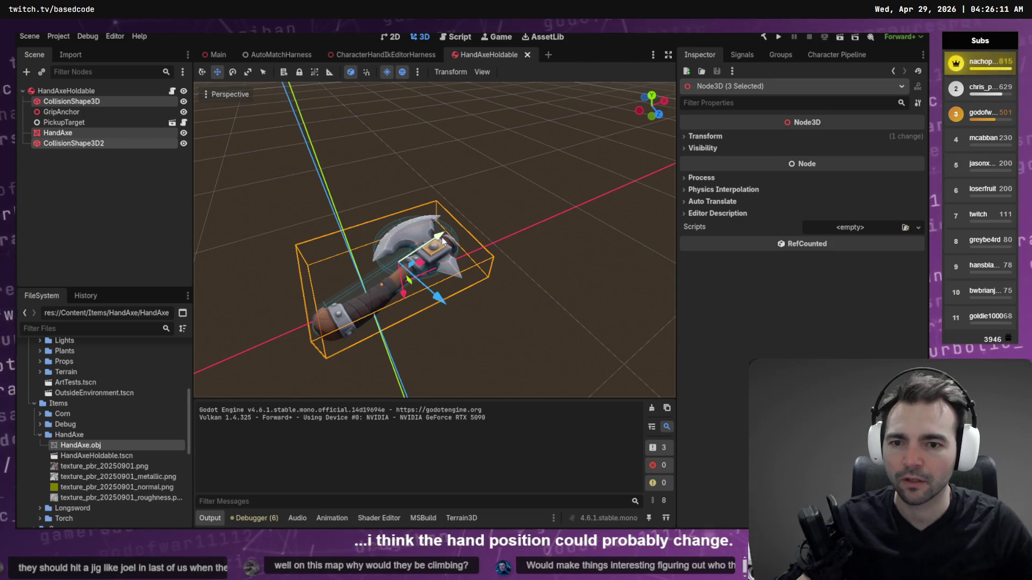
mouse_move(439, 236)
left_mouse_down()
mouse_move(430, 269)
mouse_move(445, 288)
mouse_move(431, 292)
left_mouse_up()
- Save HandAxeHoldable, switch to the AutoMatchHarness scene, and run it with F6
key("ctrl+s")
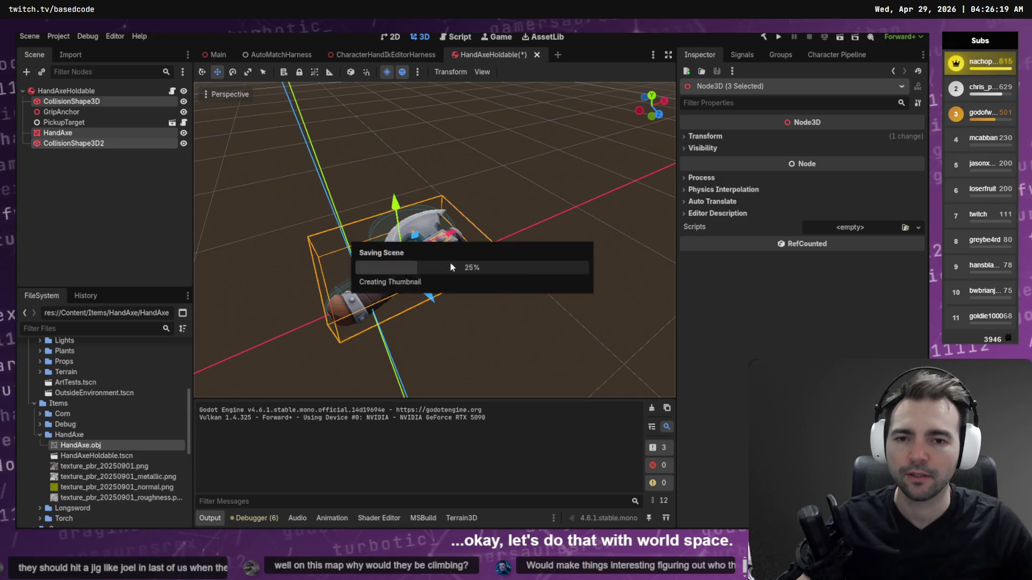
mouse_move(218, 54)
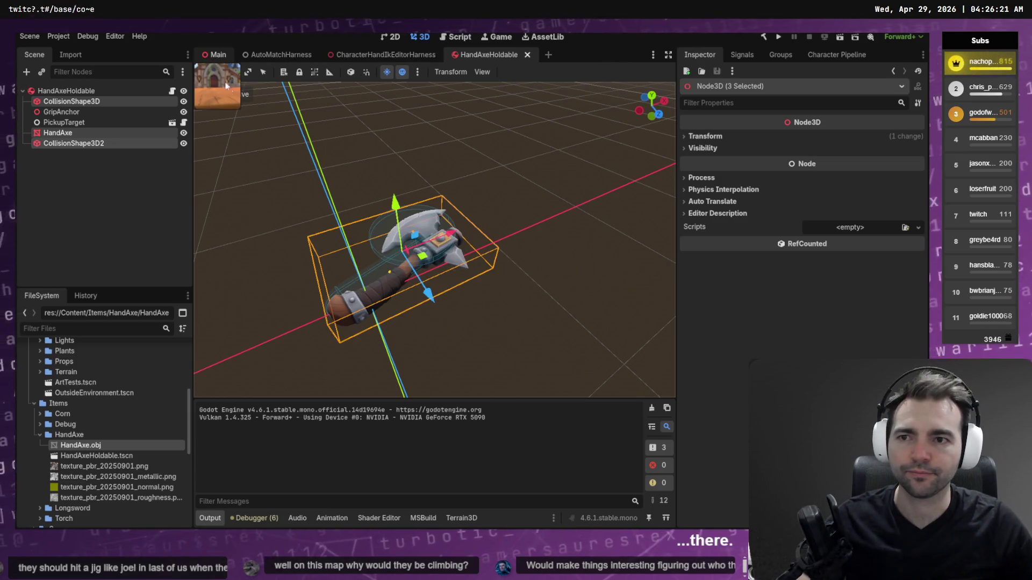
left_click(270, 54)
key("F6")
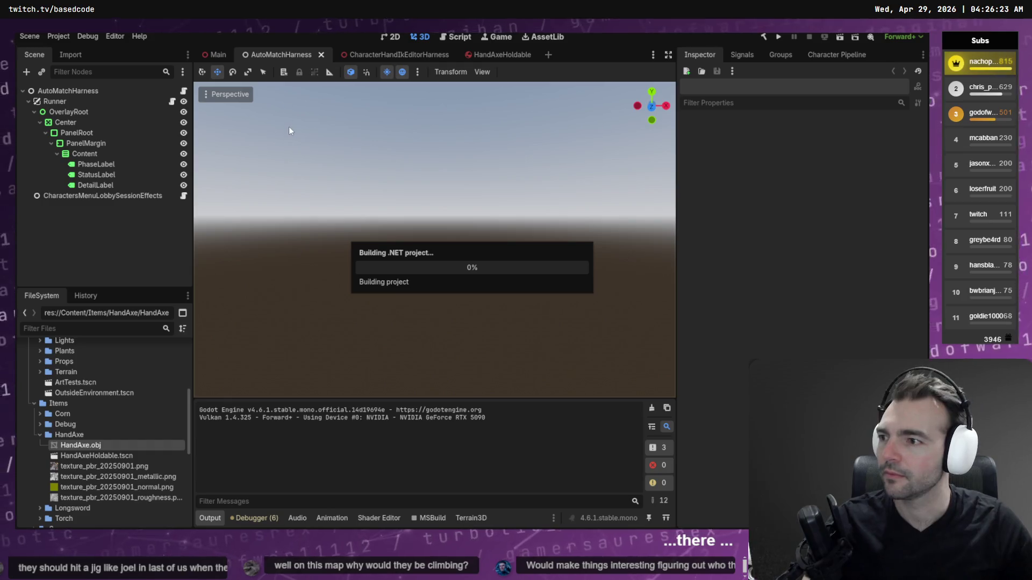
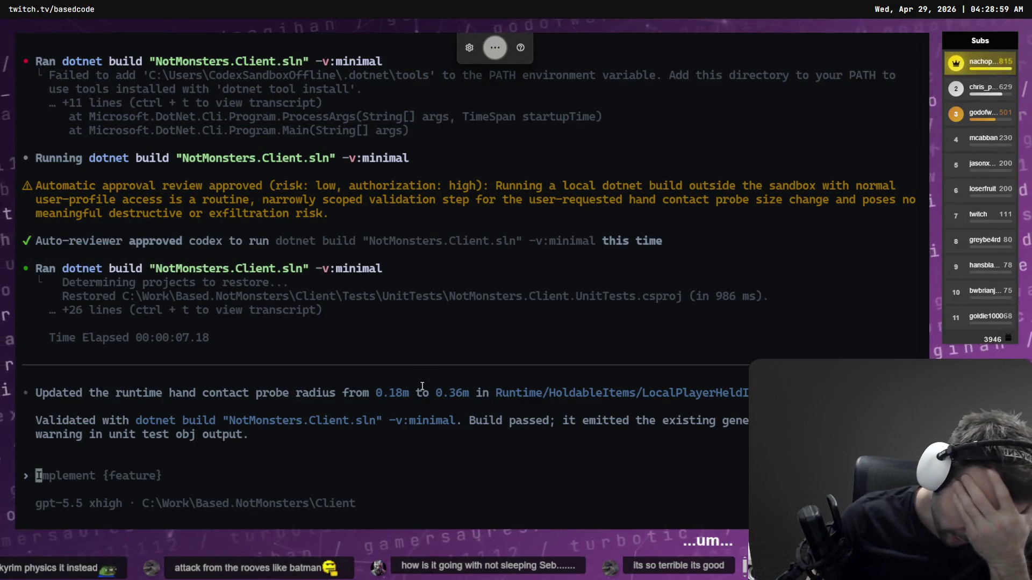
- Dictate a Codex prompt: items like corn keep physics disabled until first interaction but now need collision
type("the cone")
key("ctrl+c")
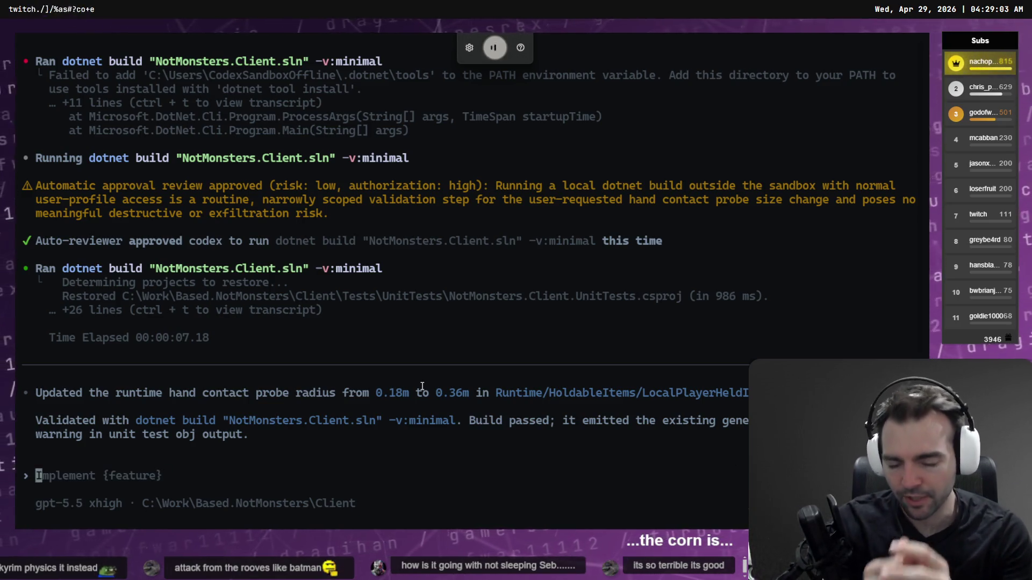
type("some items can have their physics disabled until")
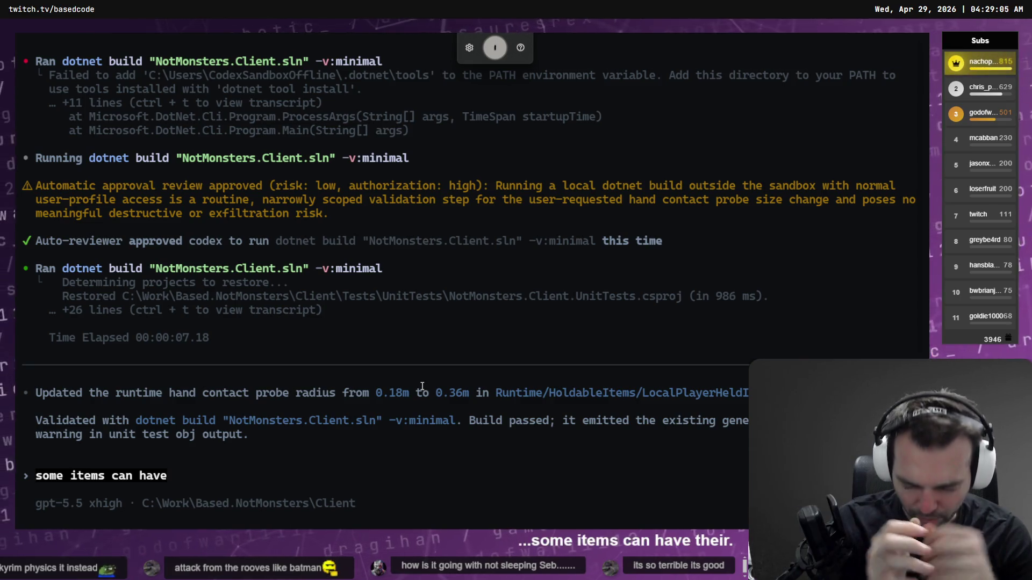
type(" the first")
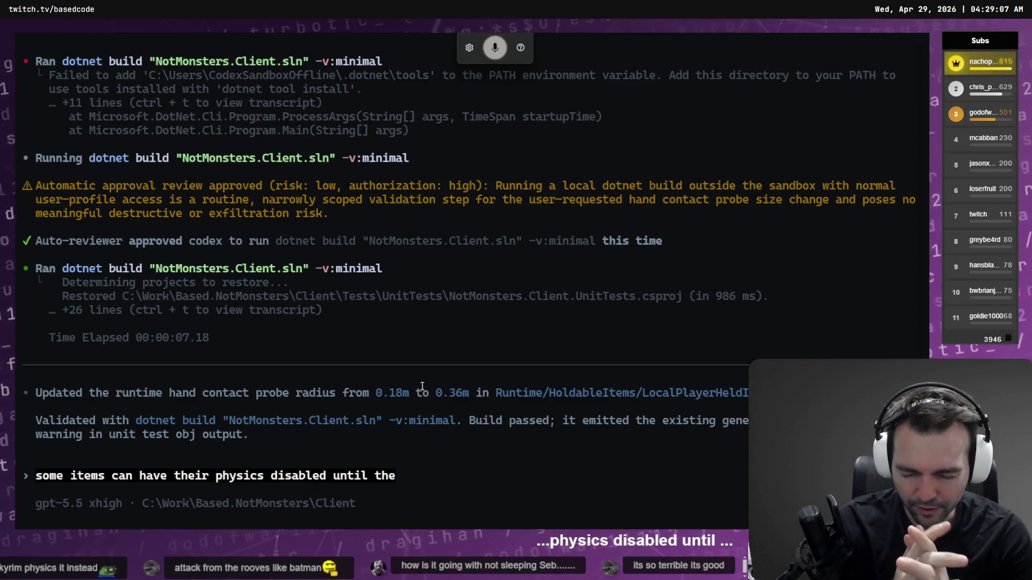
type(" interaction.")
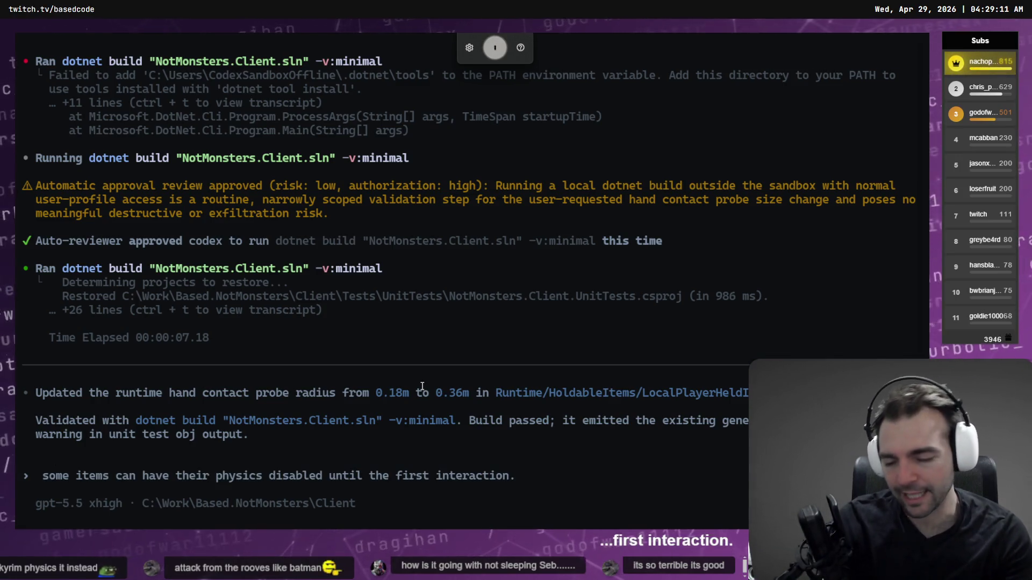
type(" objects like corn are a great")
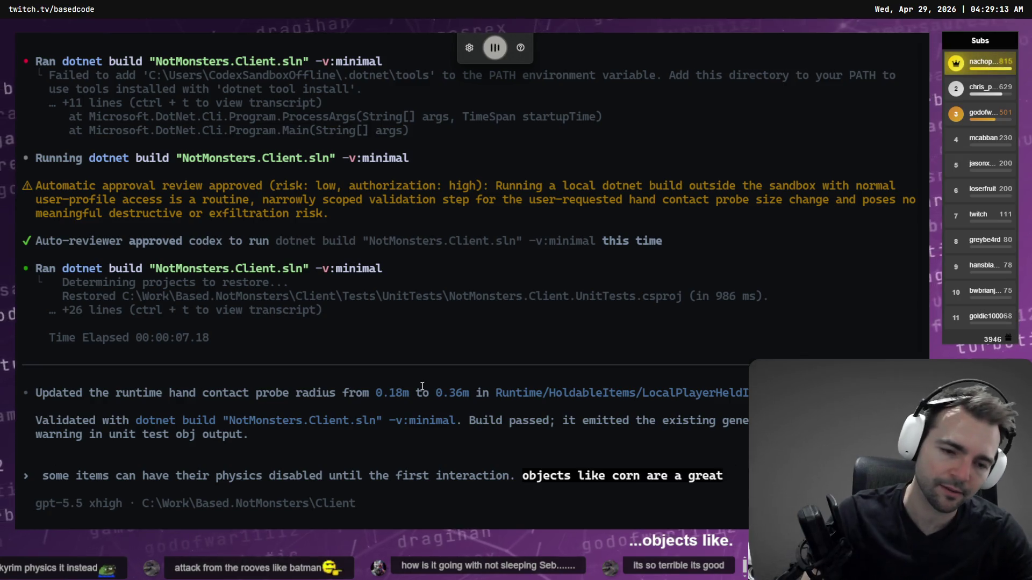
type("objects like corn are a great exam")
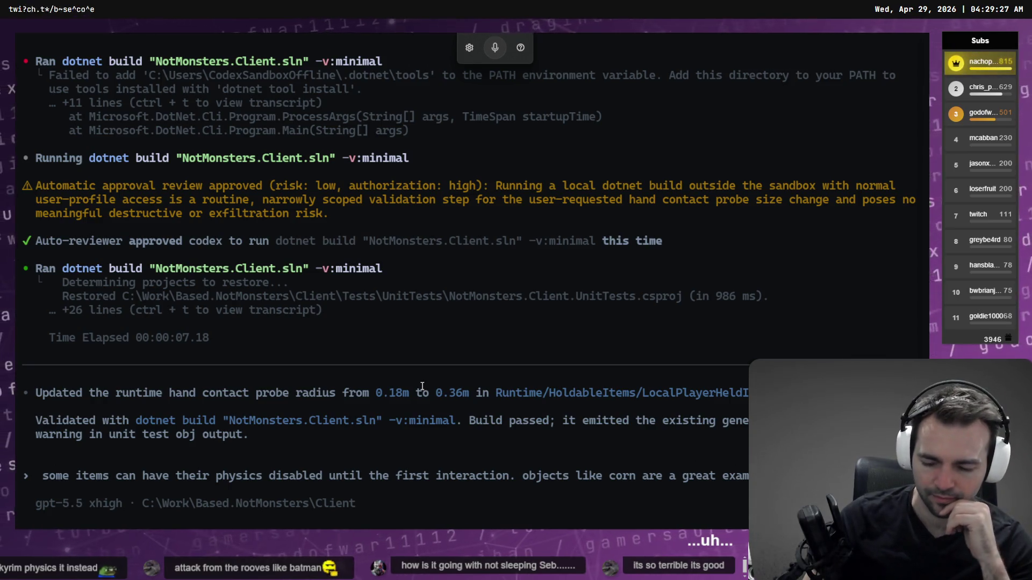
key("ctrl+space")
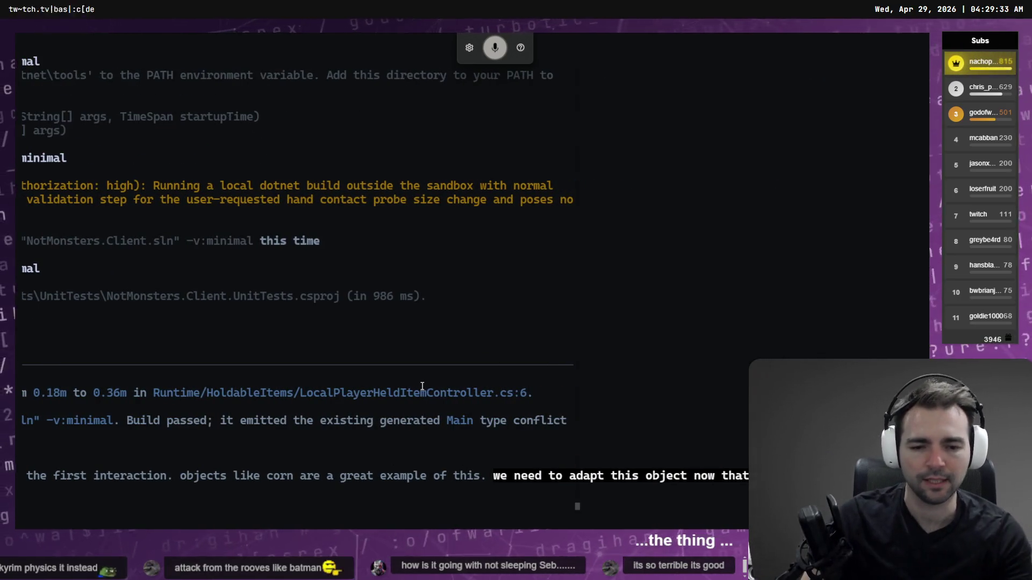
key("ctrl+space")
key("ctrl+BackSpace")
key("ctrl+BackSpace")
key("ctrl+BackSpace")
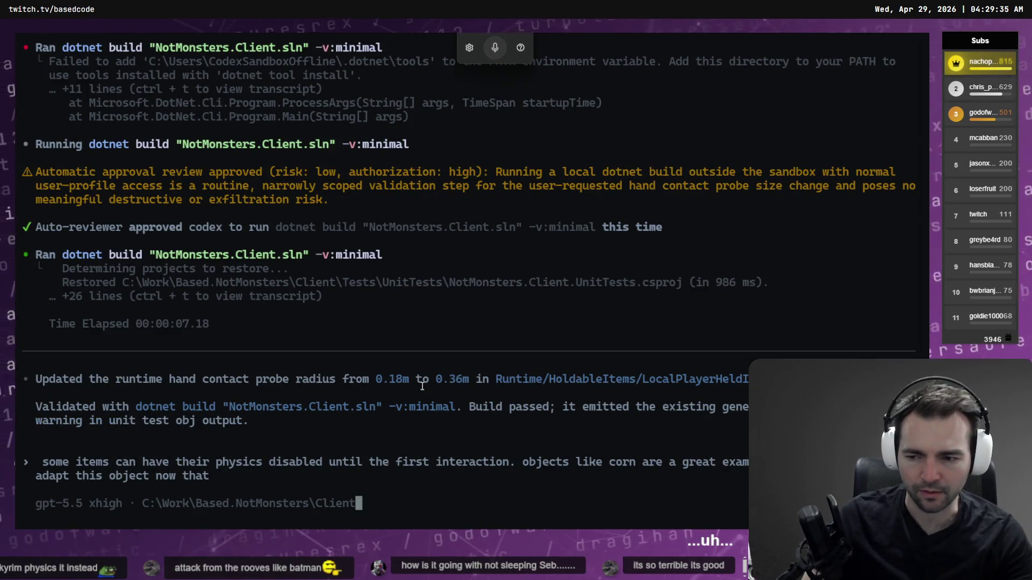
key("ctrl+BackSpace")
key("ctrl+BackSpace")
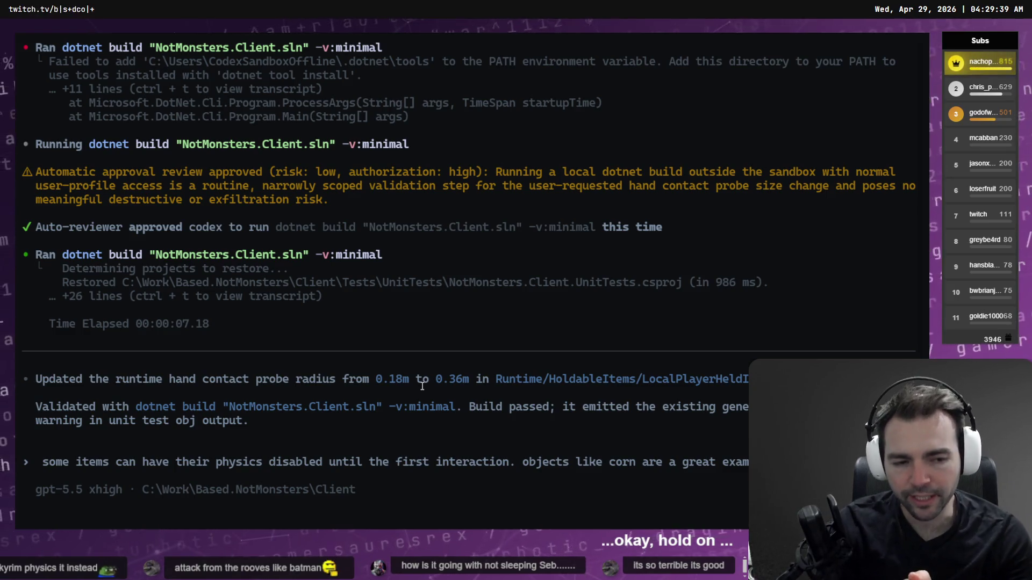
key("ctrl+space")
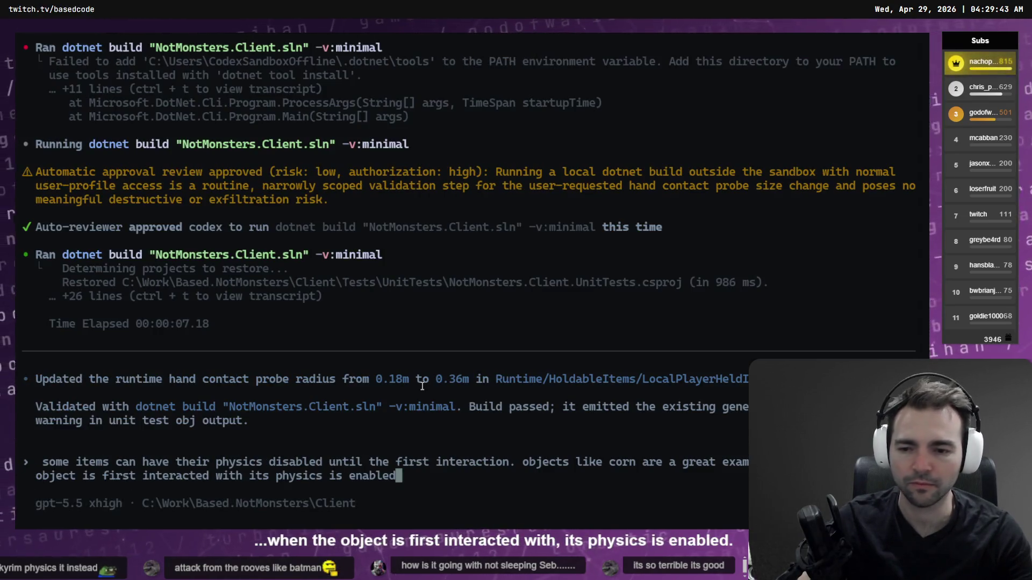
key("ctrl+space")
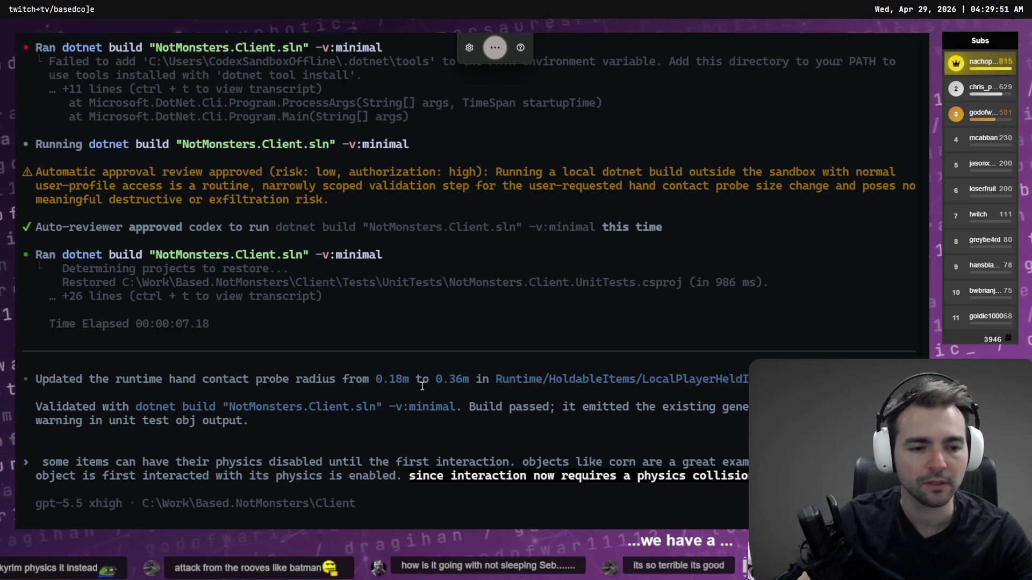
key("super+h")
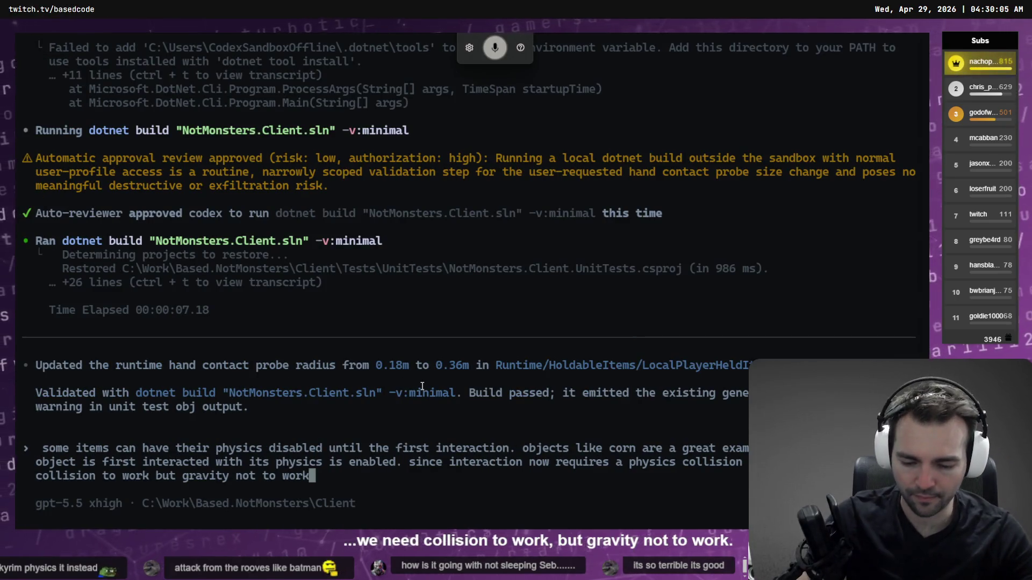
- Finish the request that dormant items ignore gravity but keep collision triggers, and send it to Codex
type(",")
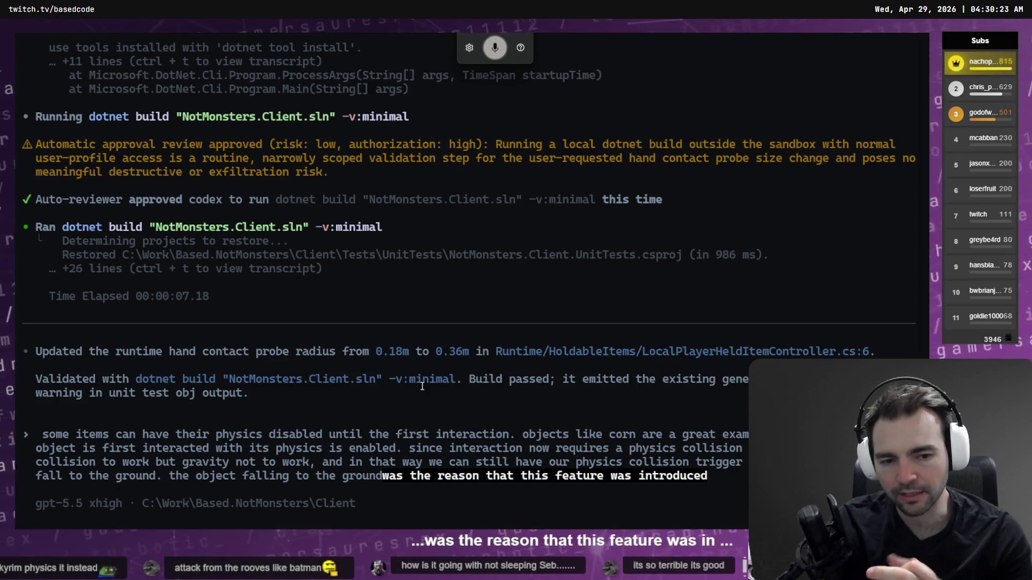
key("super+h")
key("super+h")
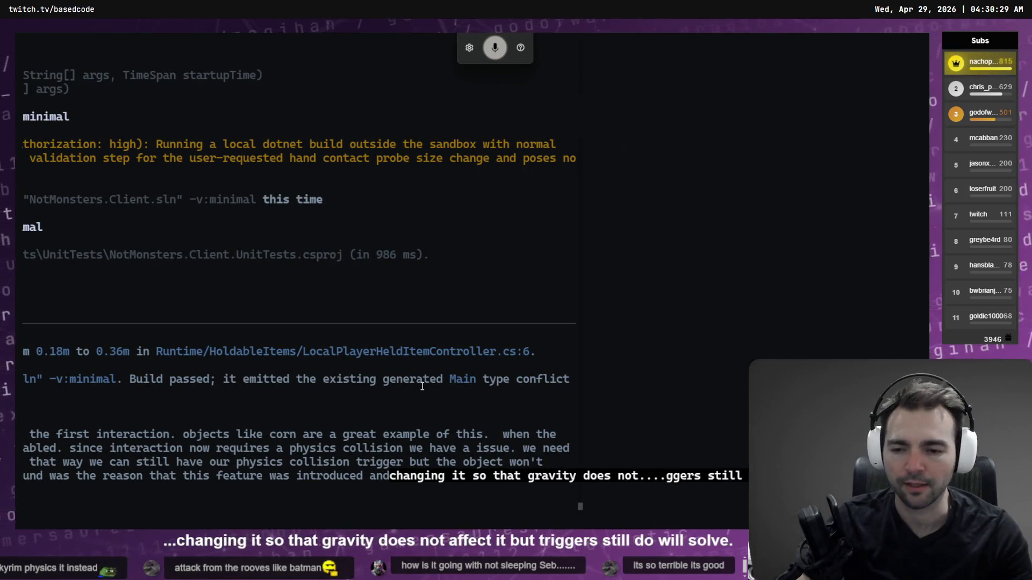
key("super+h")
key("Return")
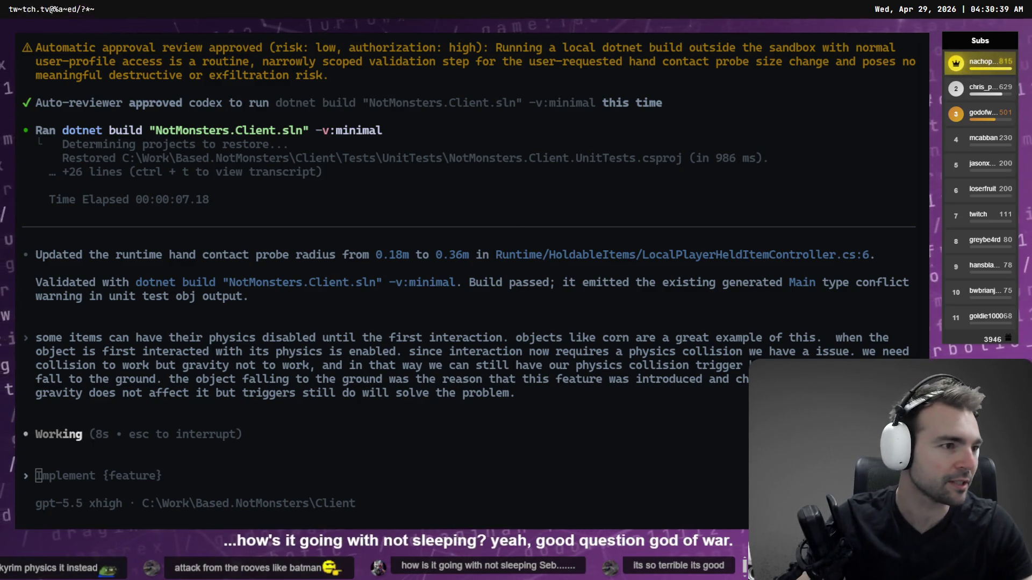
key("alt+Tab")
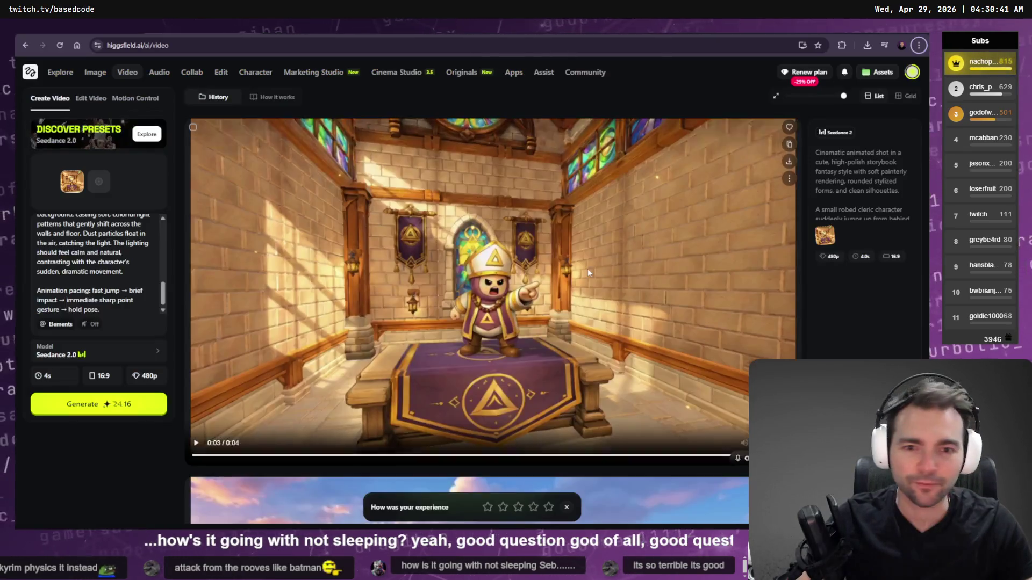
scroll(533, 277, "up", 1)
scroll(531, 263, "down", 1)
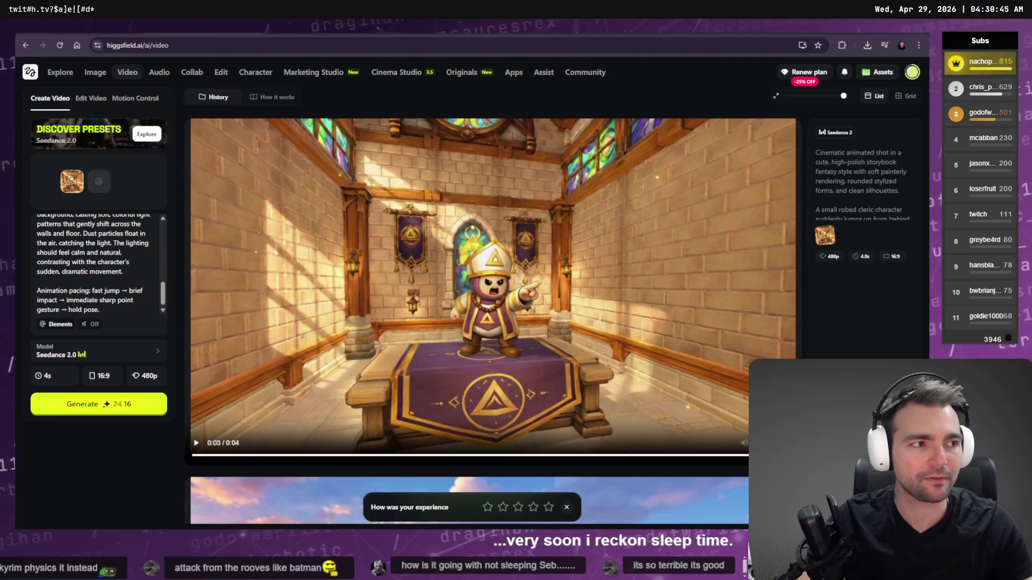
key("alt+Tab")
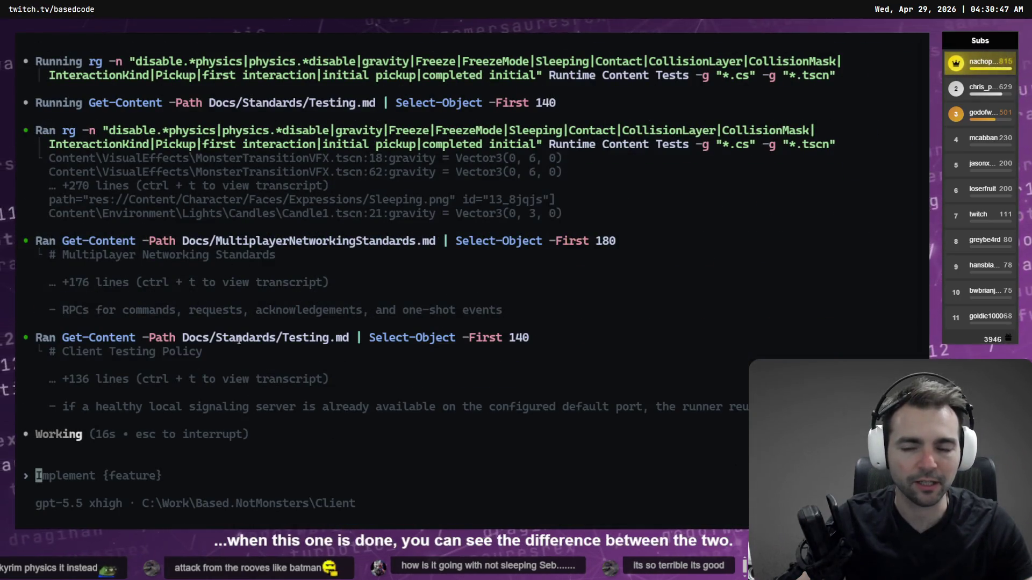
key("alt+Tab")
key("alt+Tab")
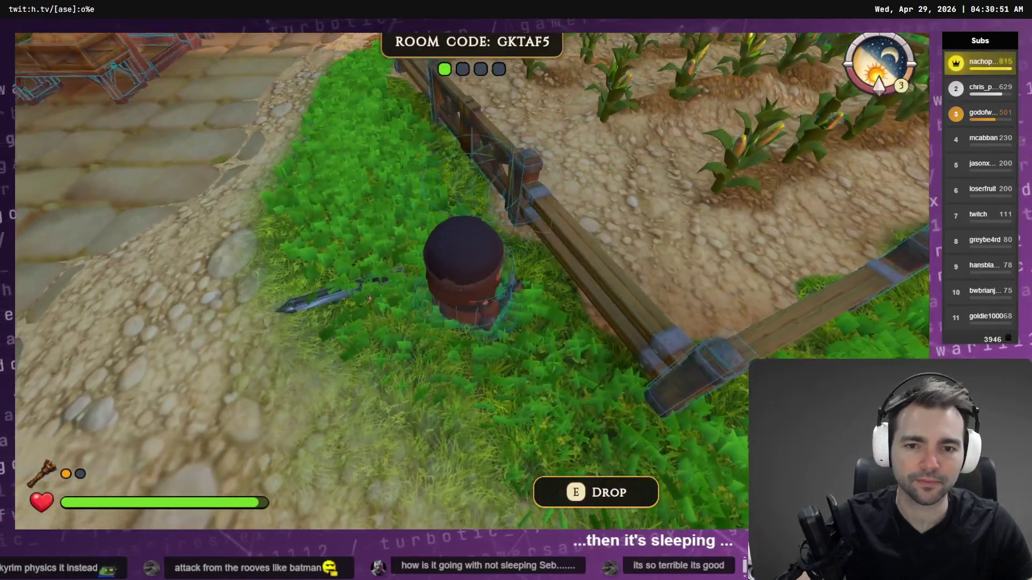
- Grab an item in each hand by the fence, walk into town, and drop both
key("q")
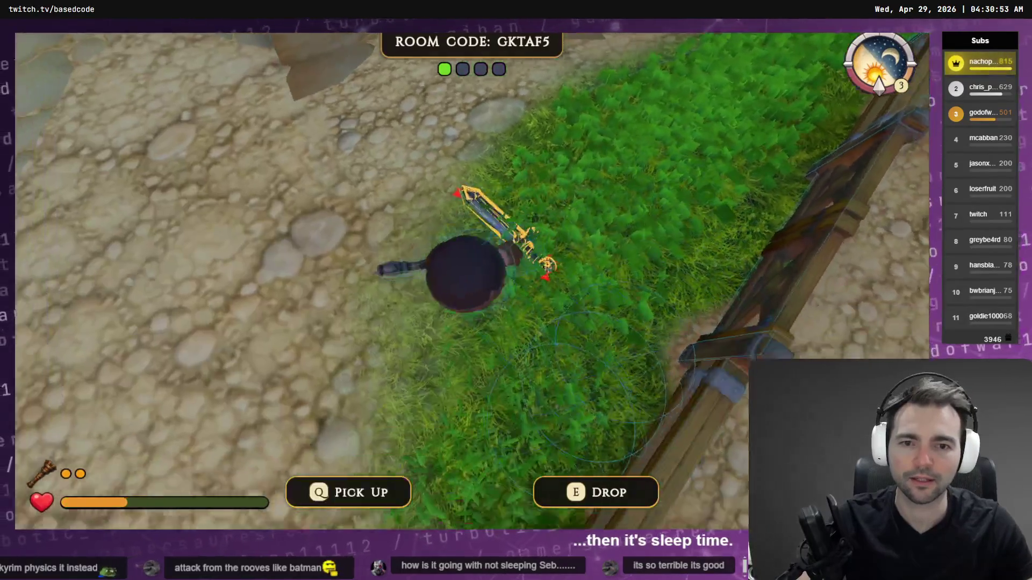
key("q")
key("w")
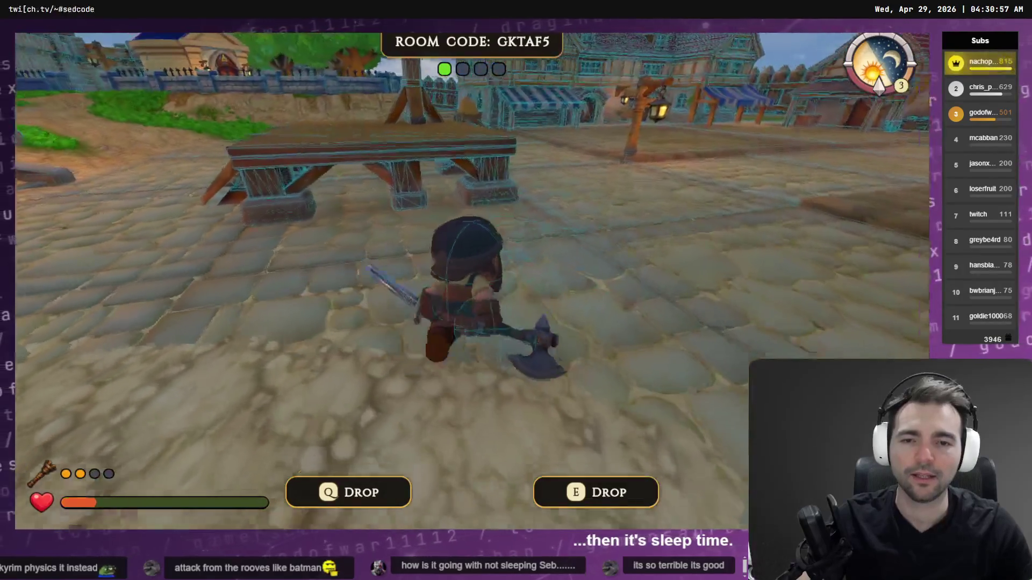
key("q")
key("e")
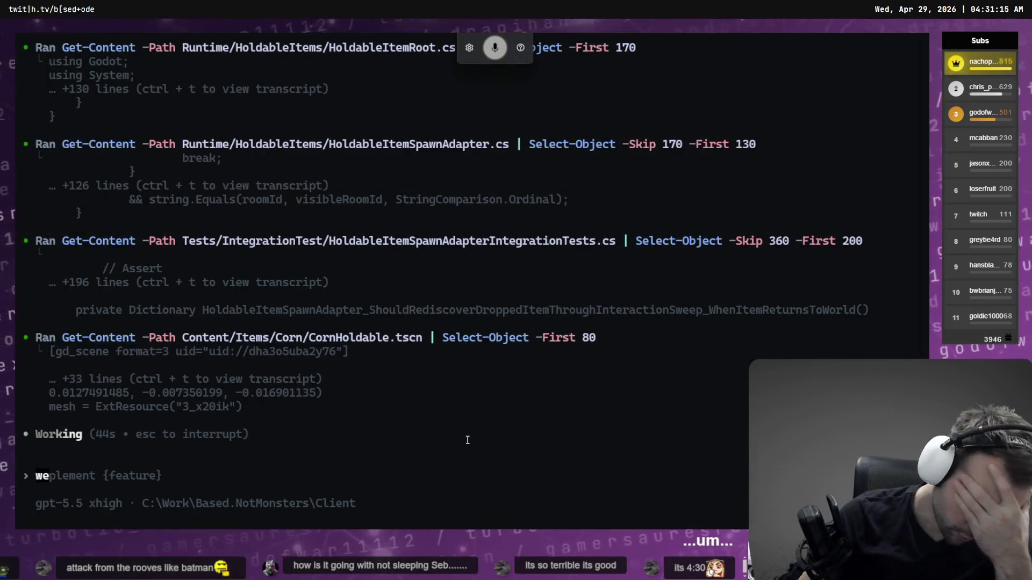
- Dictate a request to pull the sweeps about one third closer and angle the left and right sweeps apart
type("we need to move the distance of")
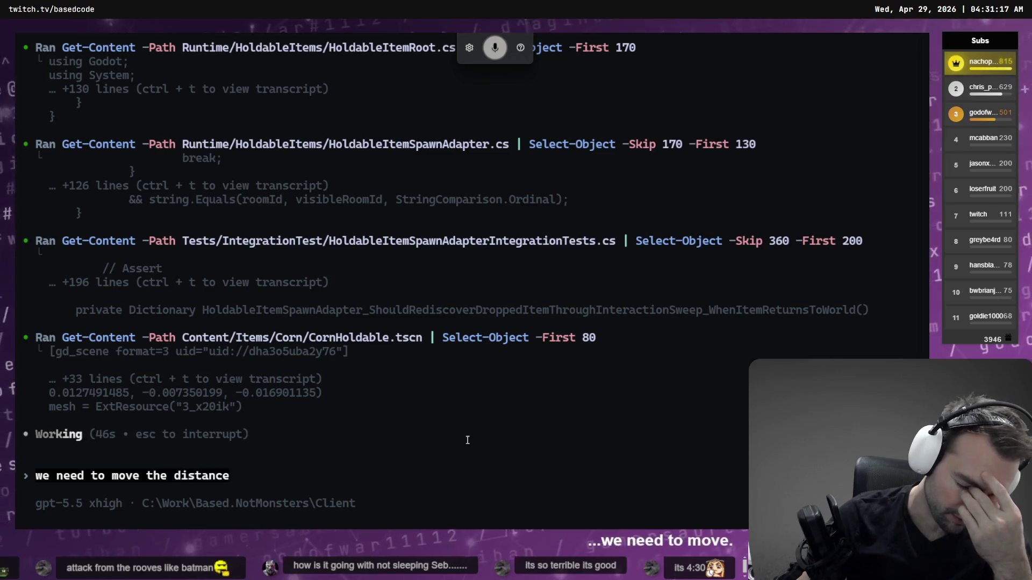
key("super+h")
type("the,")
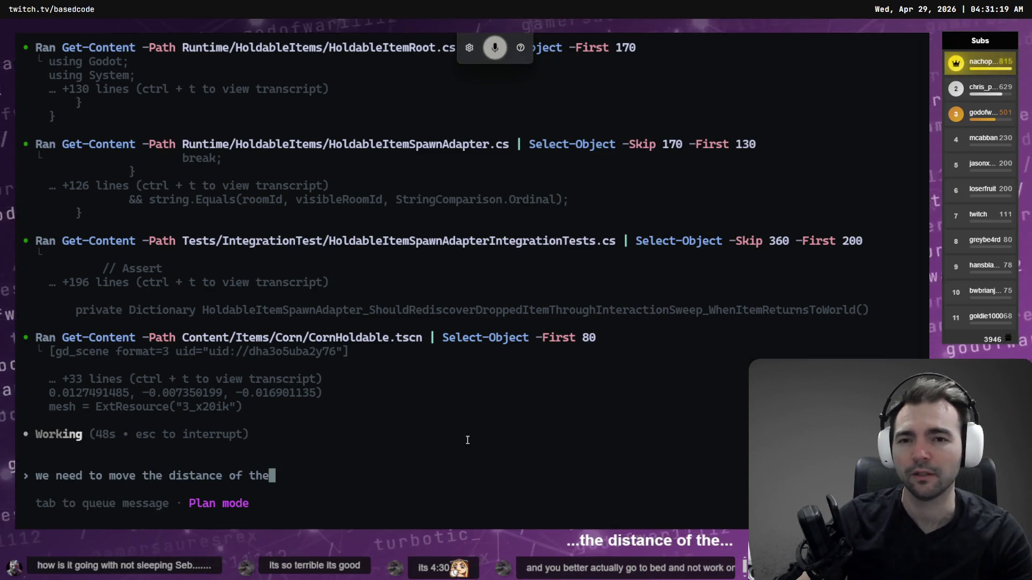
scroll(467, 440, "up", 15)
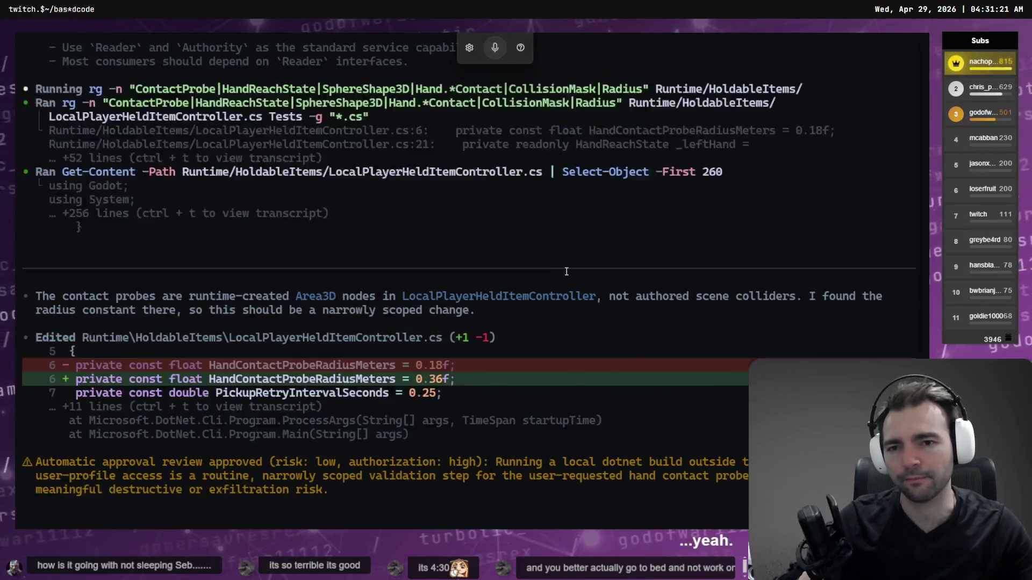
scroll(563, 267, "down", 15)
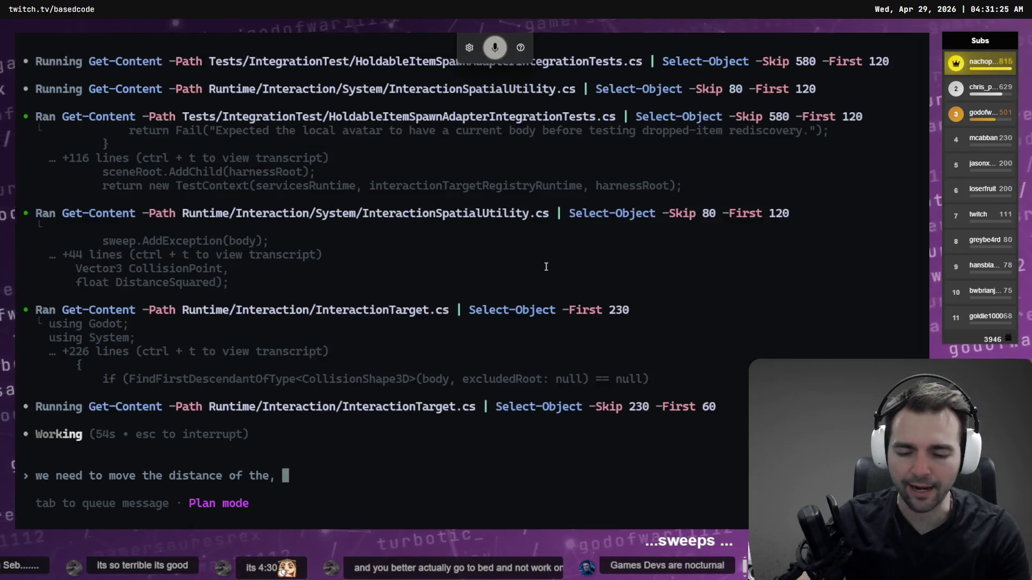
type("sweeps from the character back a little bit, ")
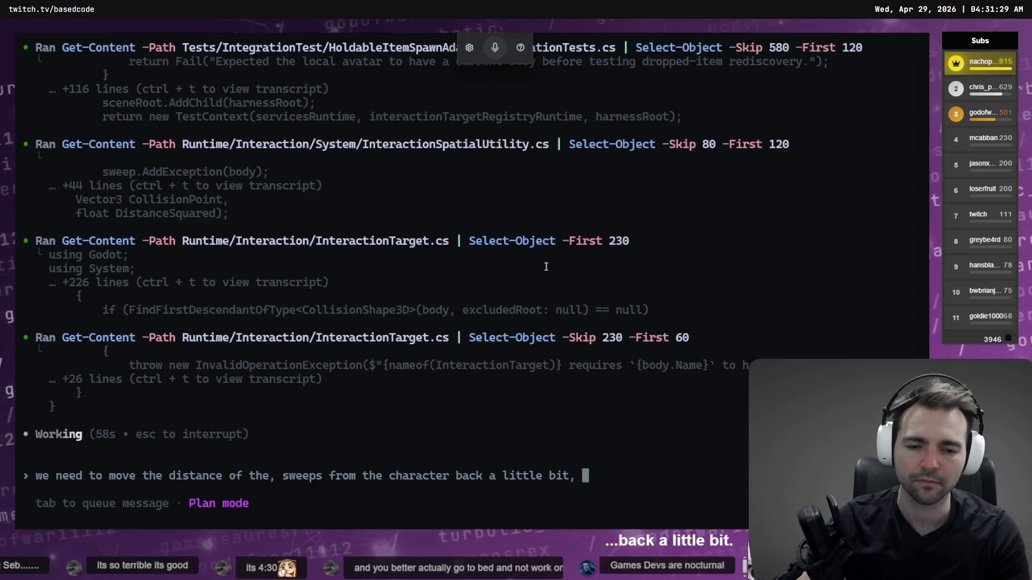
type("about one")
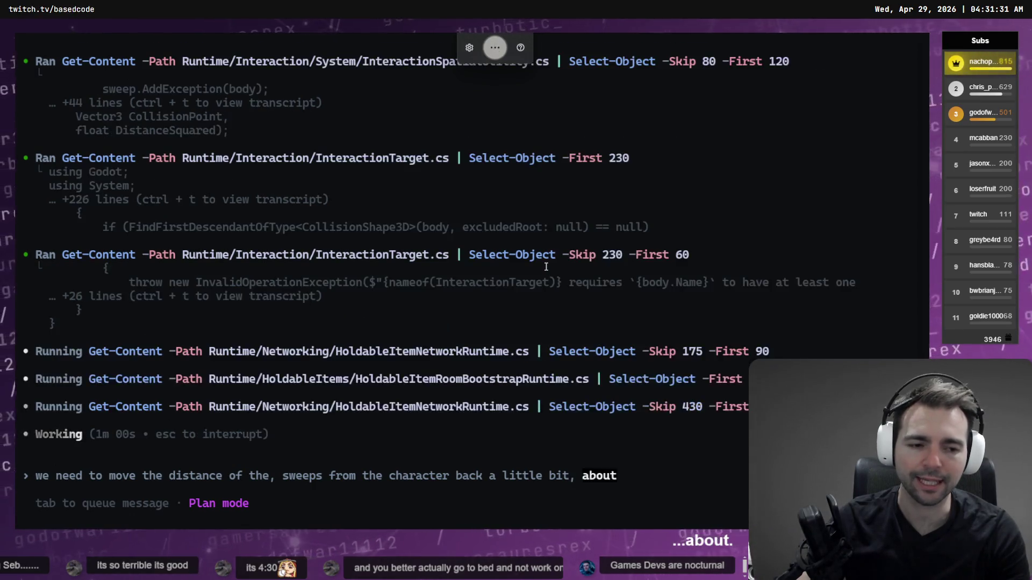
type(" third less than")
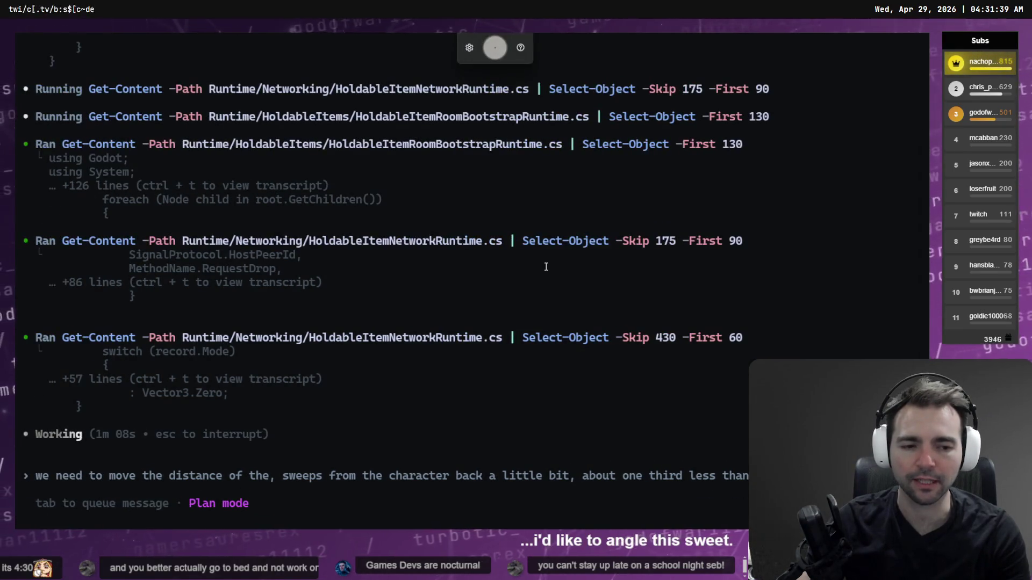
type("they are now. I'd like to angle the sweeps of the left and right sweep")
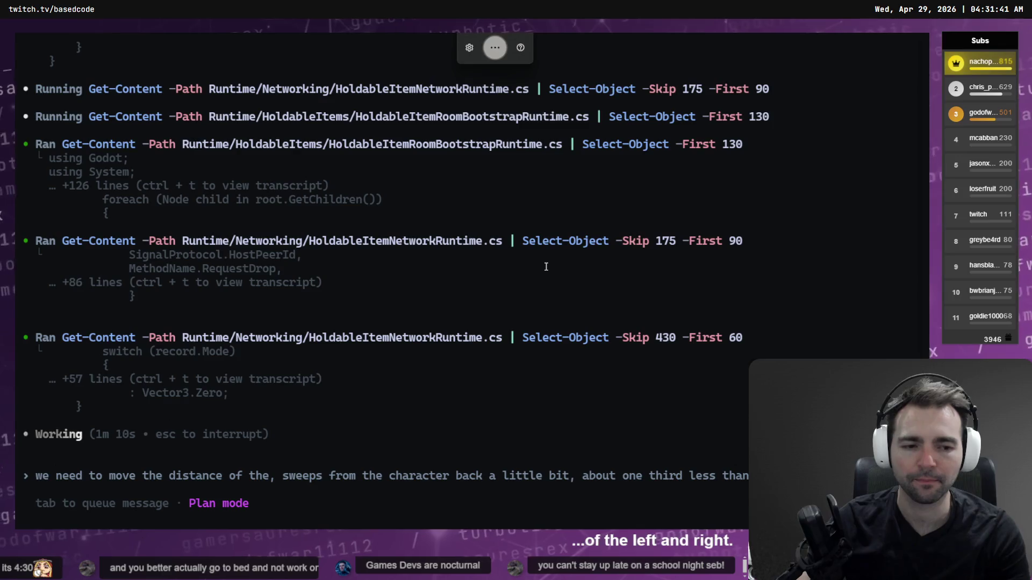
type(", ")
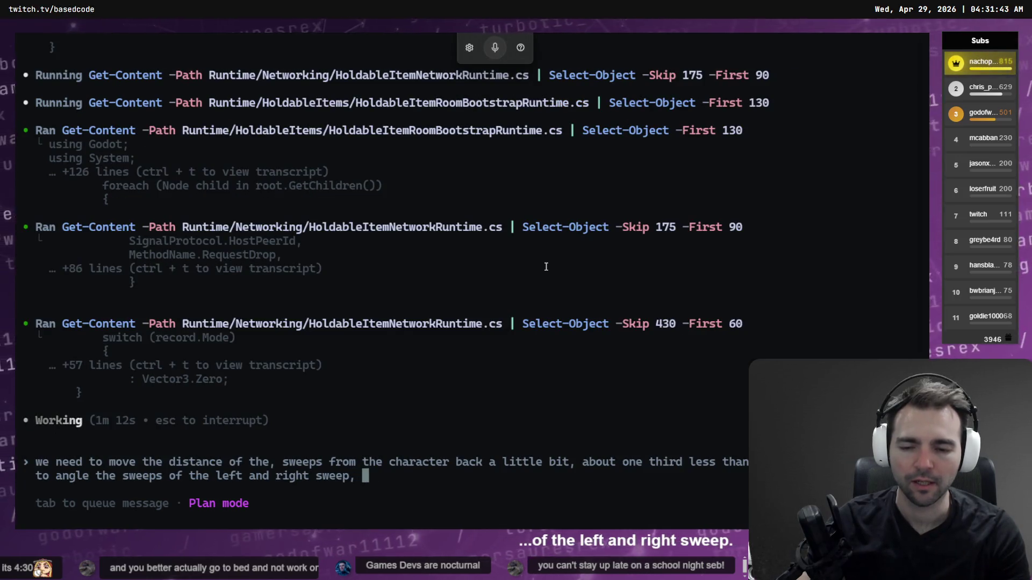
type("so that there's less overlap between those spheres")
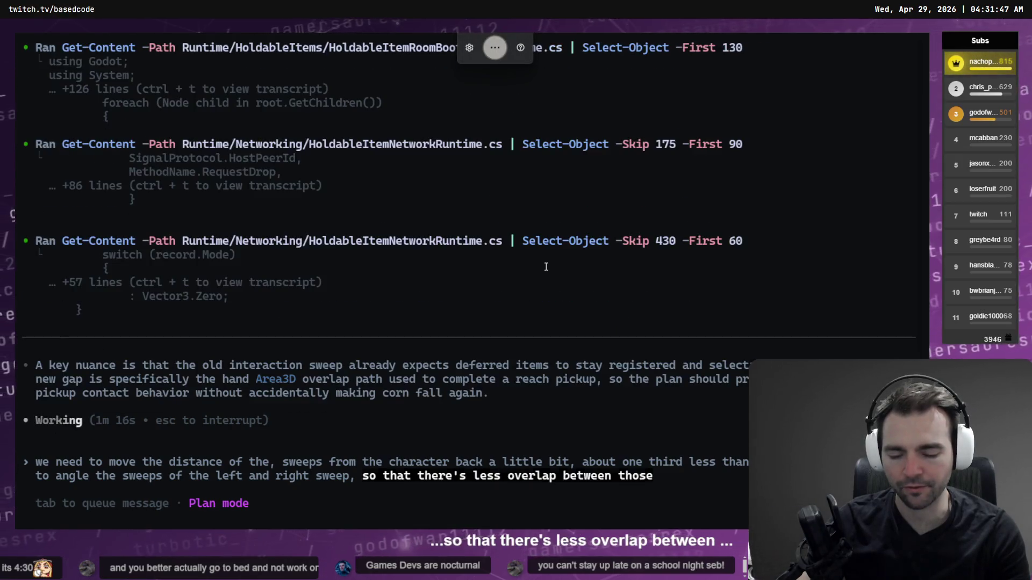
type(" and the")
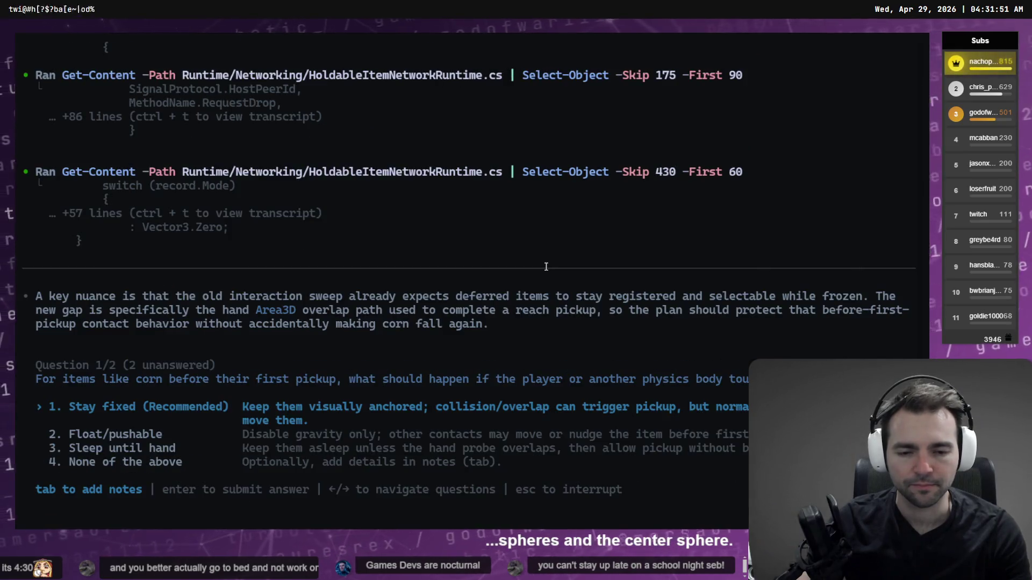
key("alt+Tab")
key("shift+w")
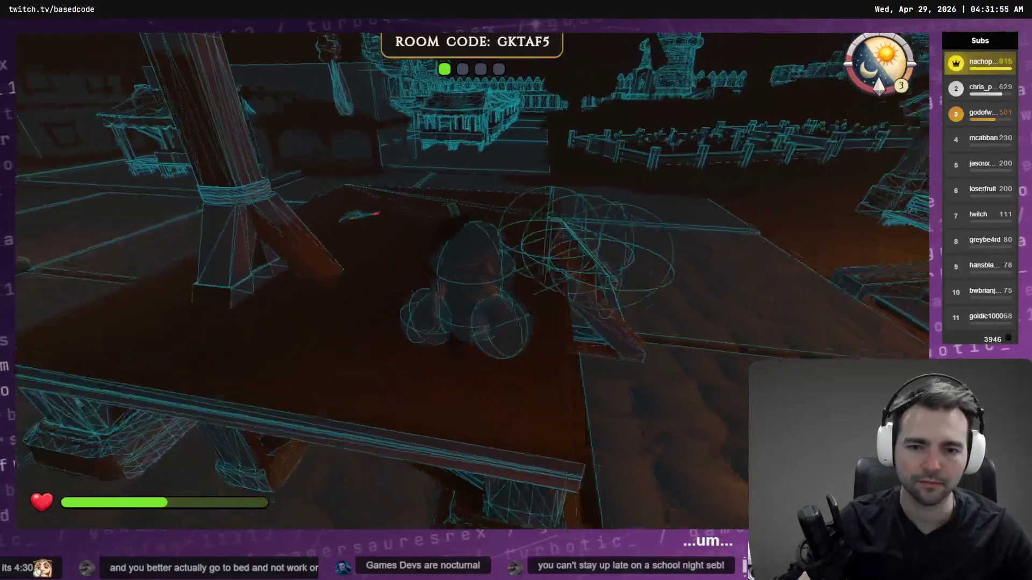
- Pick up an item and the key from the market table, carry them onto the cobblestones, and drop both
key("e")
key("e")
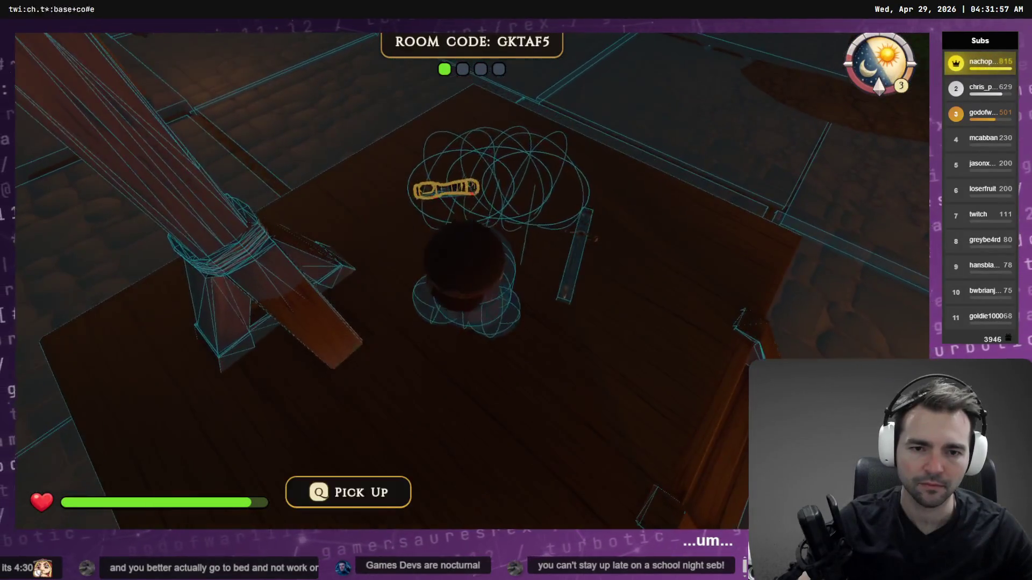
key("shift+w")
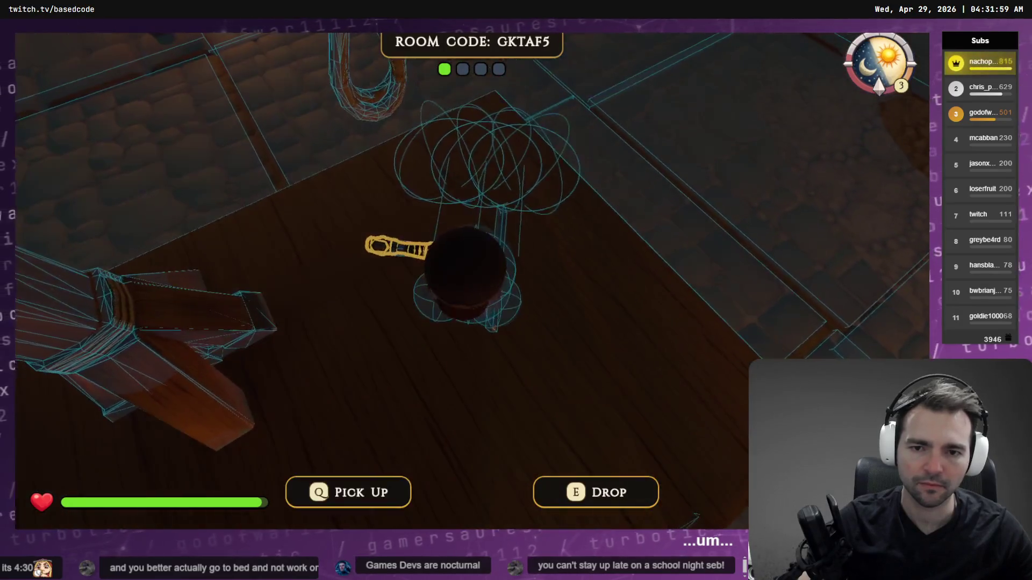
key("q")
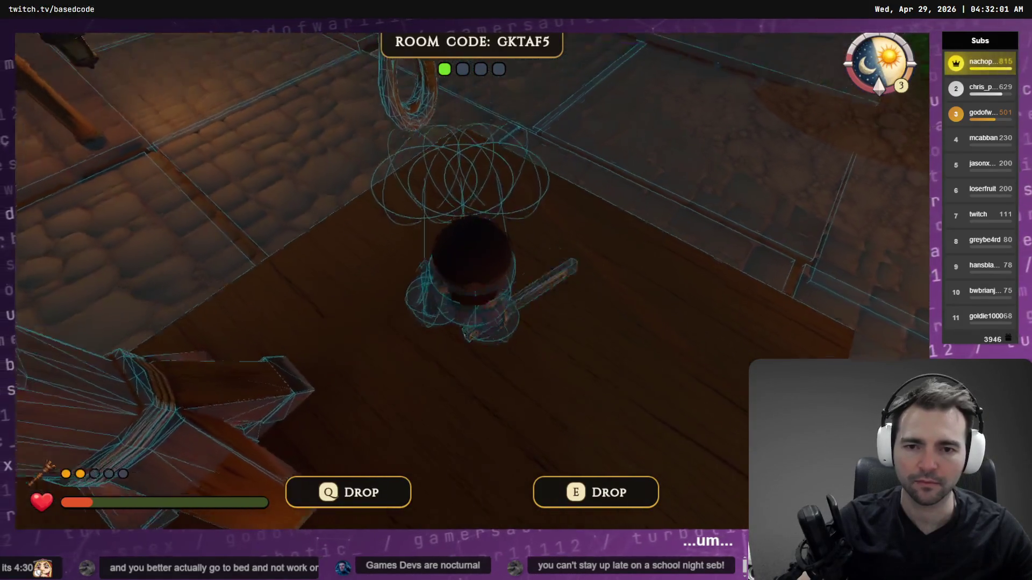
key("shift+w")
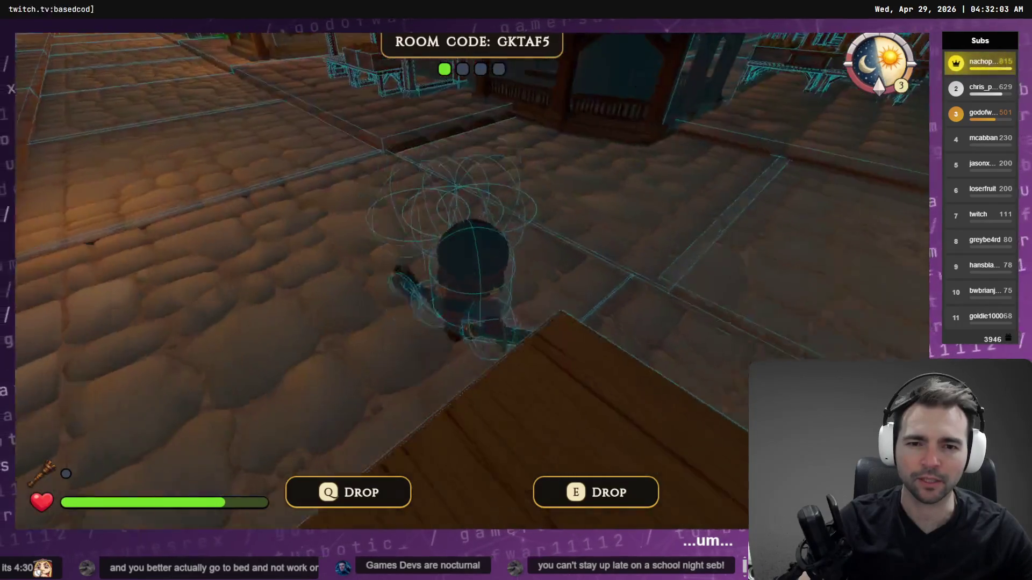
key("w")
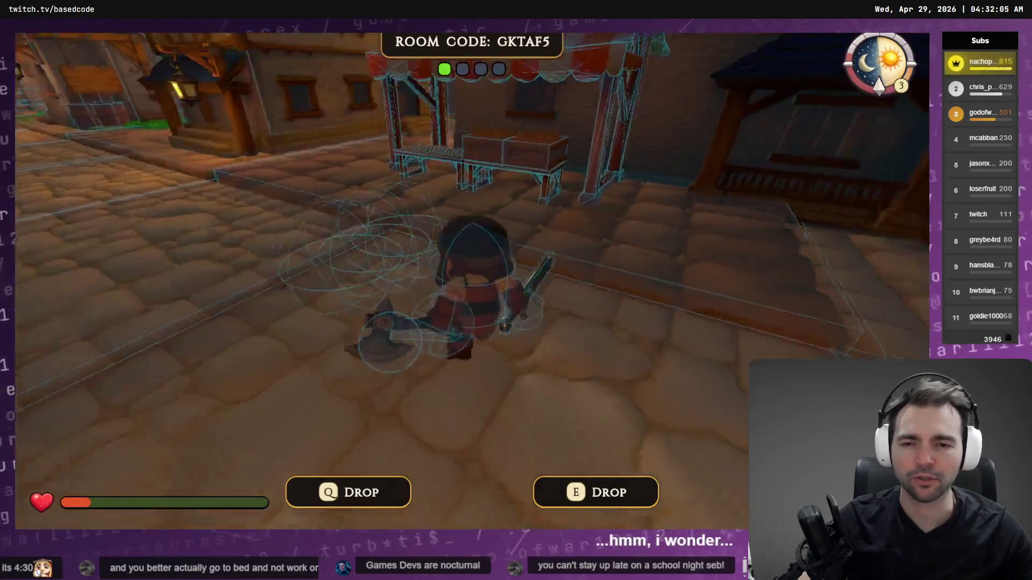
key("q")
key("e")
- Re-grab and drop the hammer, then pick up the sword and carry it with the axe onto the table
key("q")
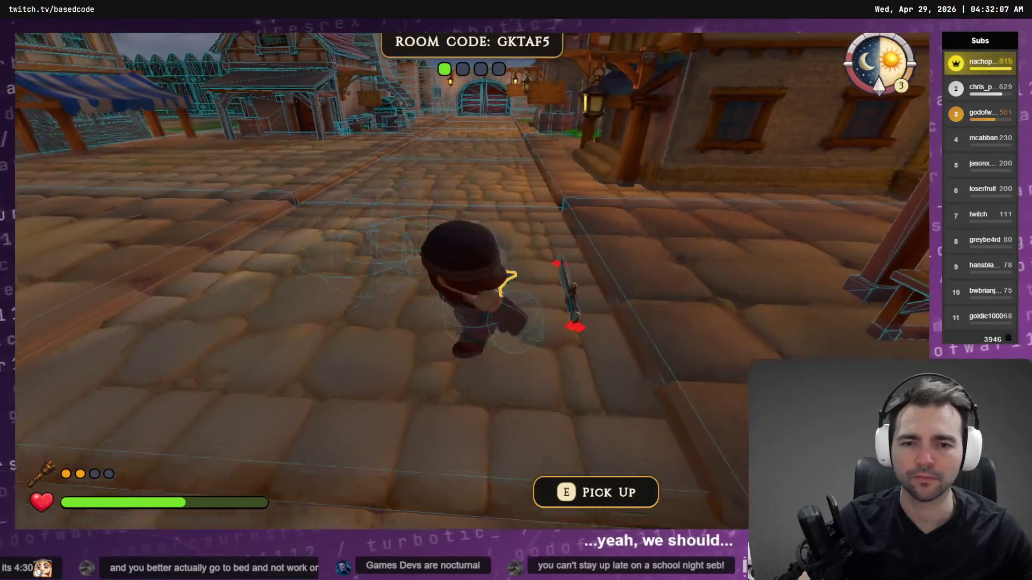
key("w")
key("q")
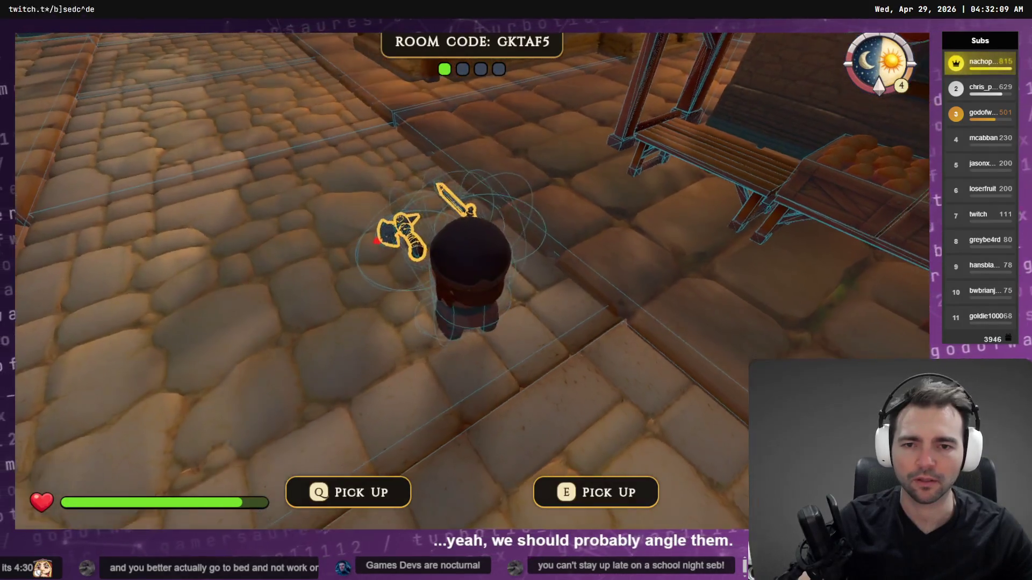
key("shift+w")
key("w")
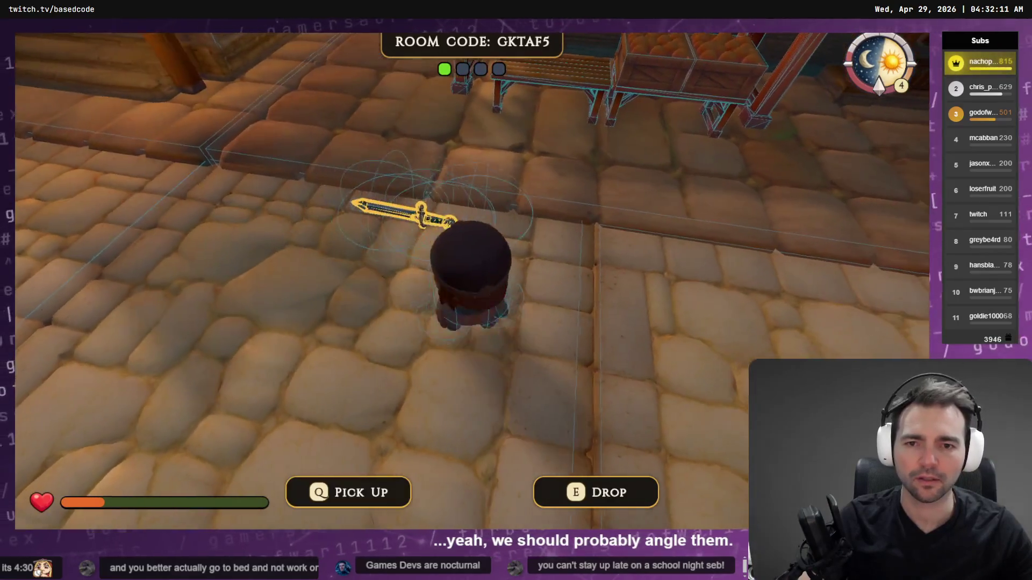
key("q")
key("shift+w")
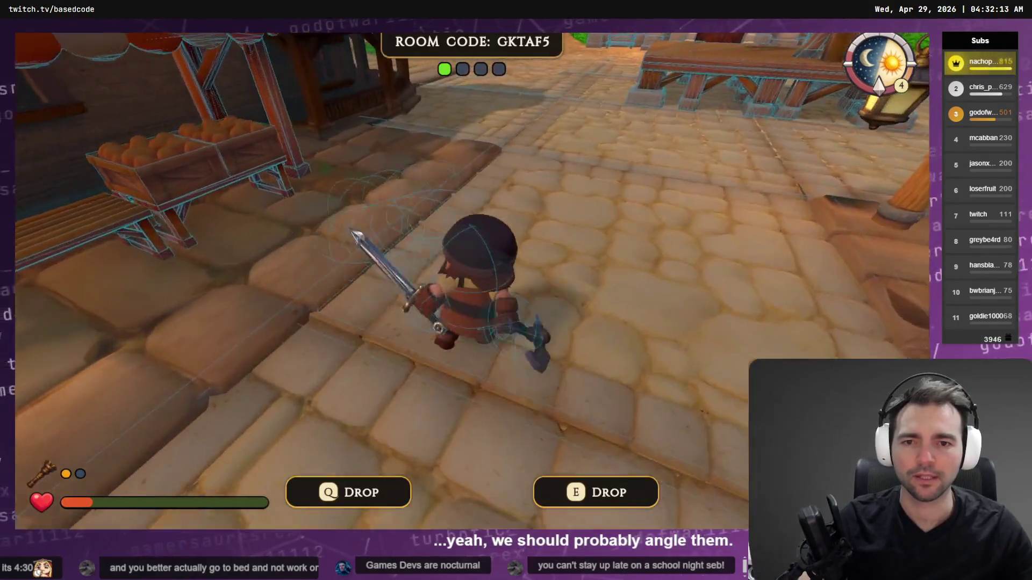
key("w")
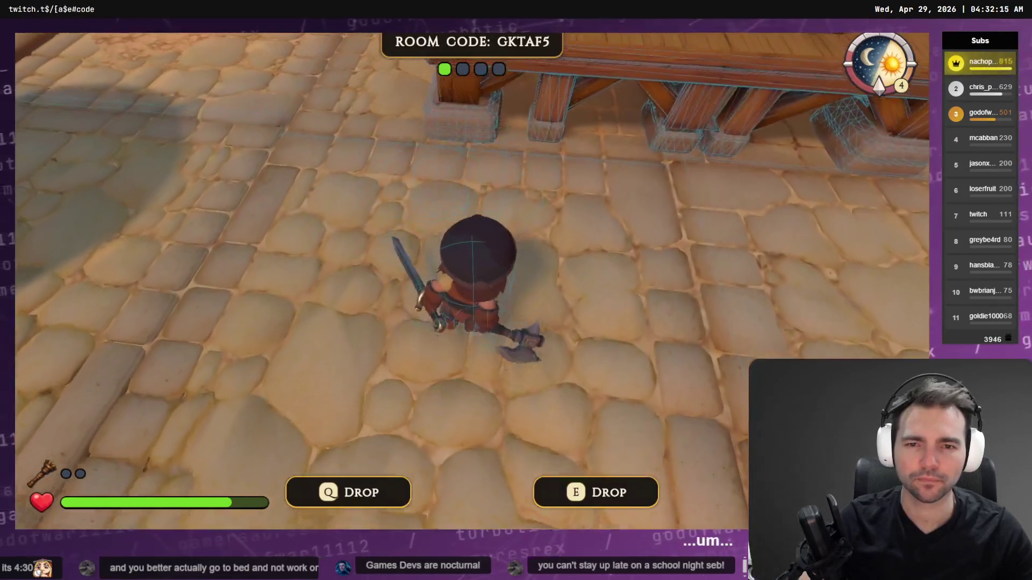
key("space")
key("shift+w")
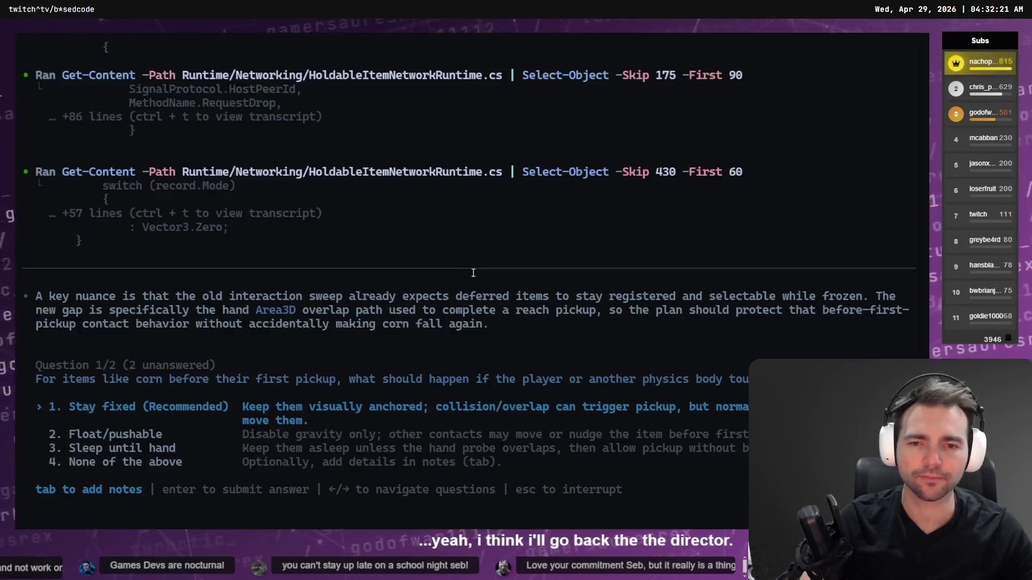
- Answer Codex's first question with option 3, 'Sleep until hand', for corn-like items
key("alt+Tab")
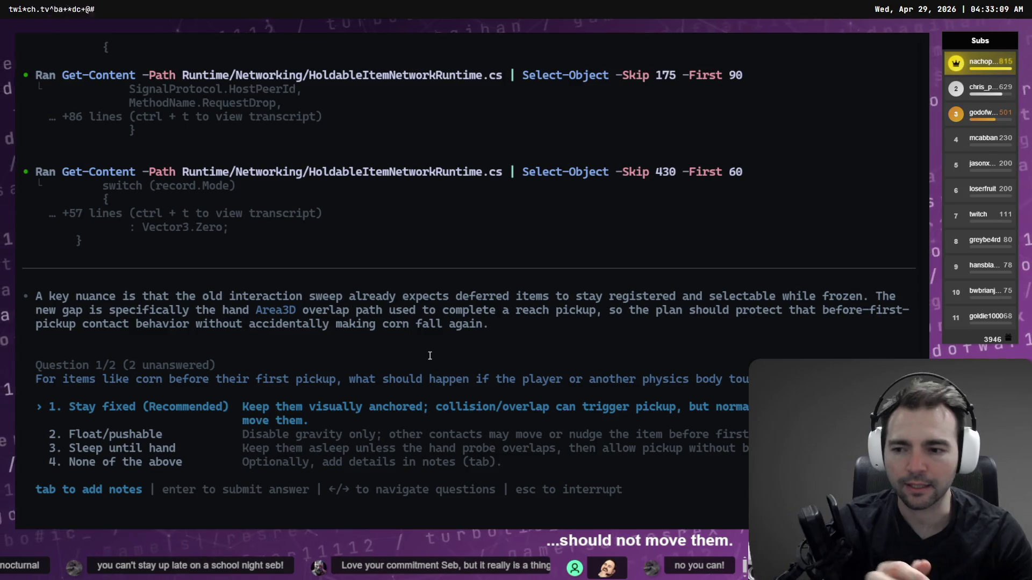
key("Down")
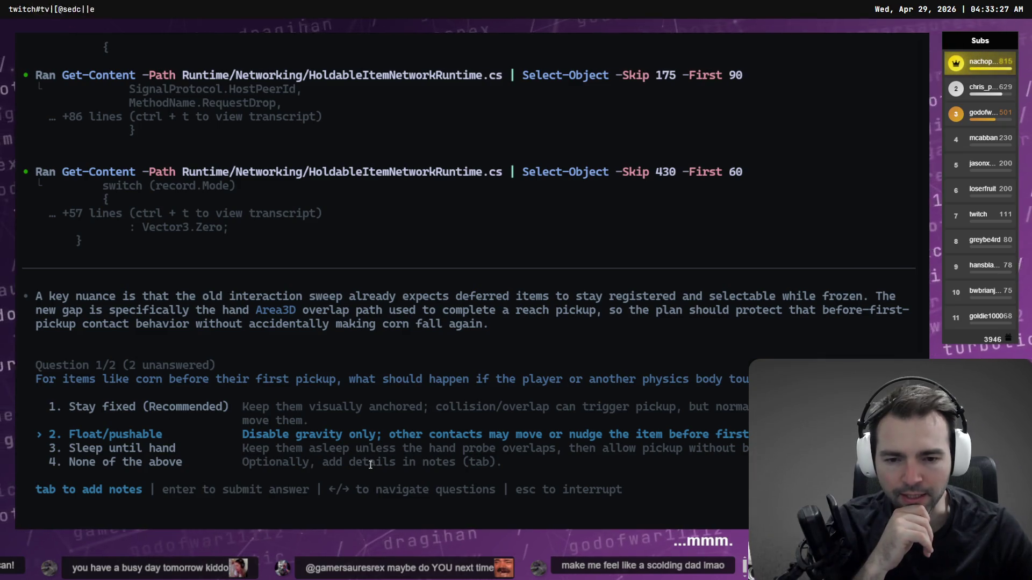
key("Down")
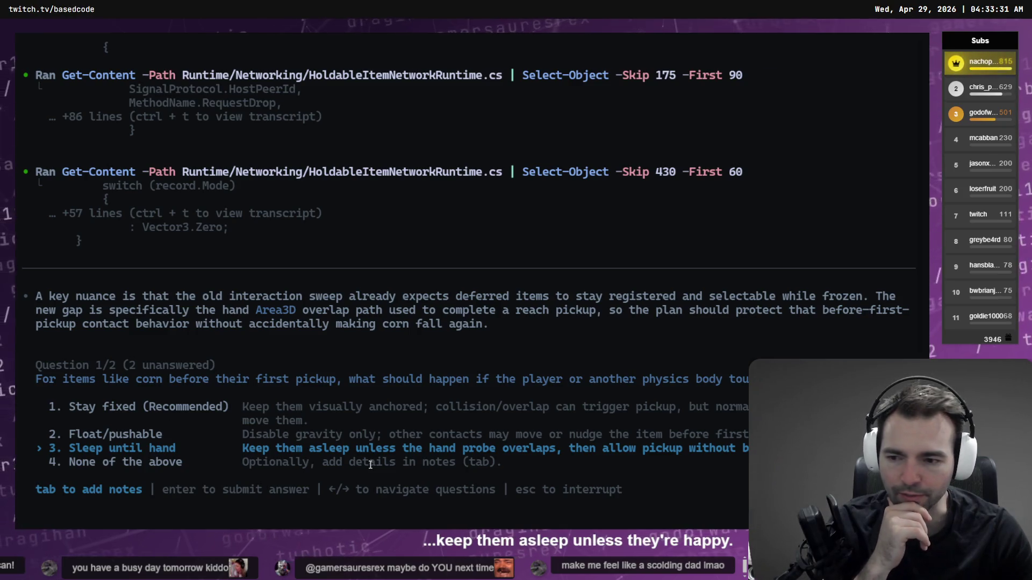
key("Return")
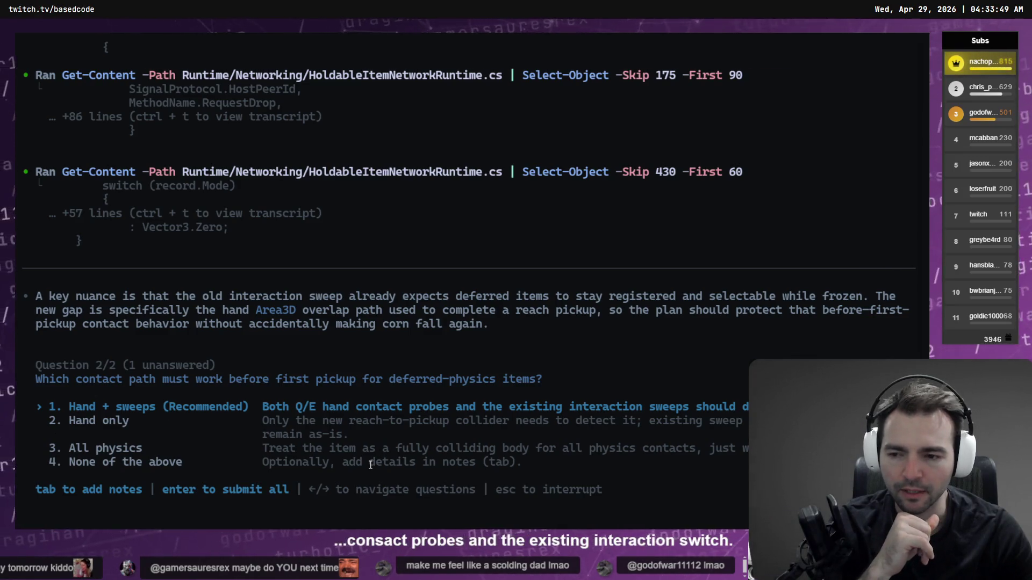
- Pick 'Hand + sweeps (Recommended)' as the contact path and submit the answers
key("Down")
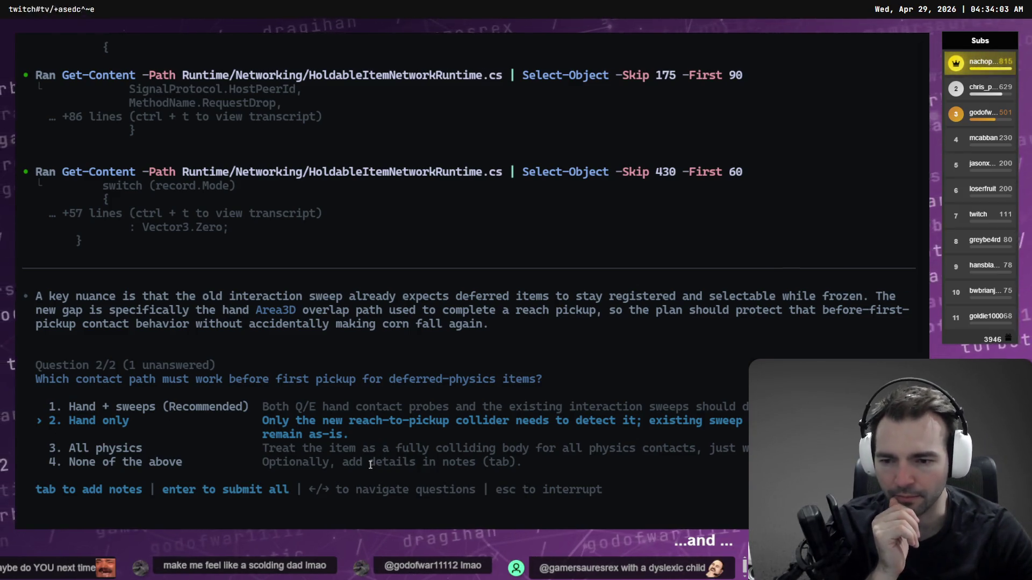
key("Up")
key("Return")
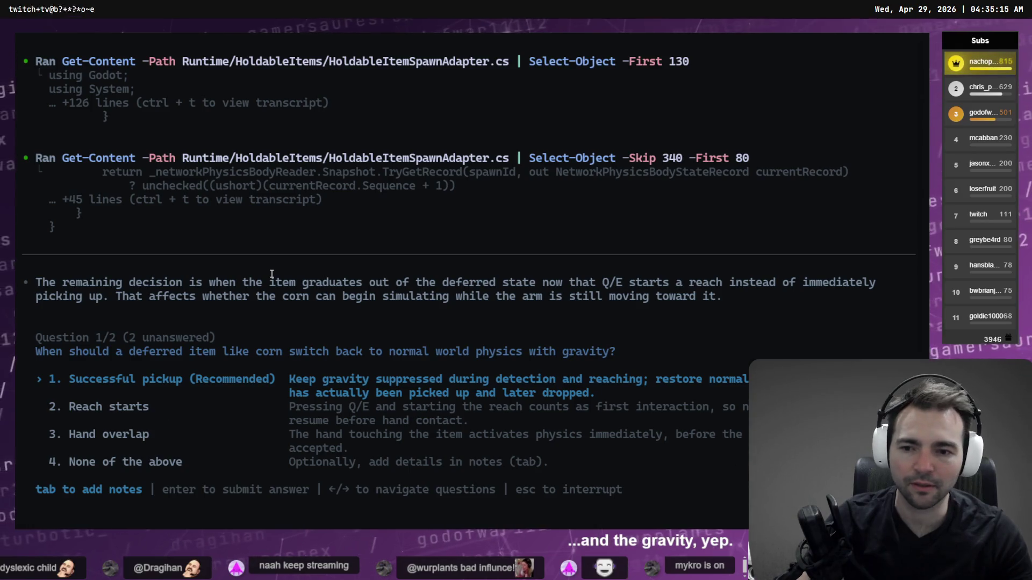
- Answer 'Successful pickup' for restoring gravity and 'Integration path' for test coverage, submitting both
key("Return")
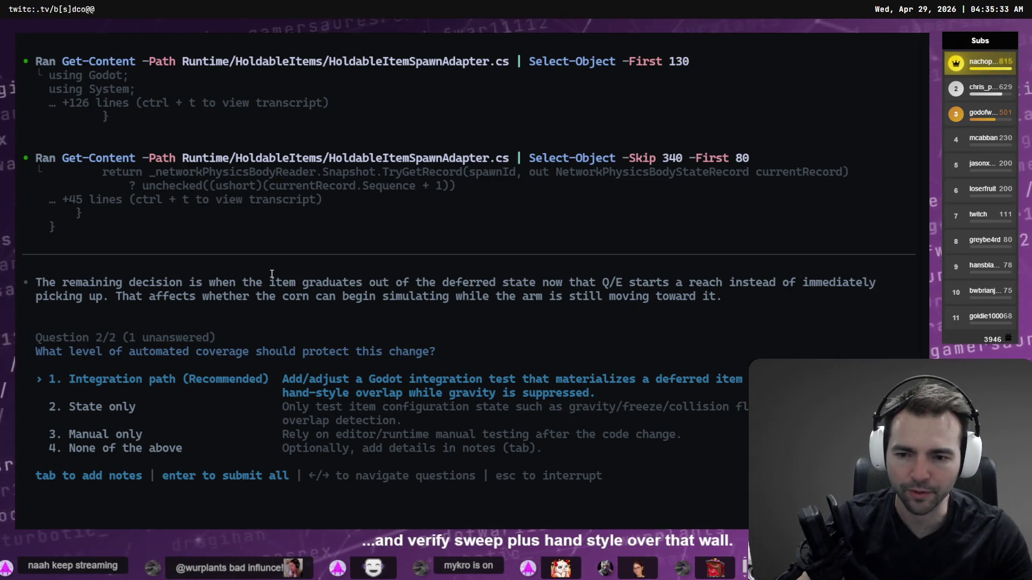
key("Return")
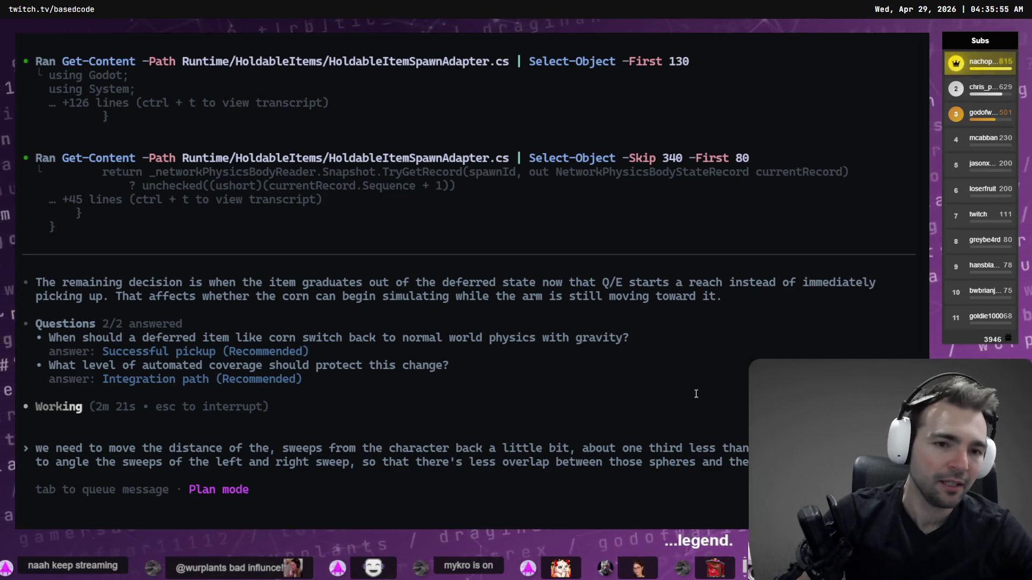
key("alt+Tab")
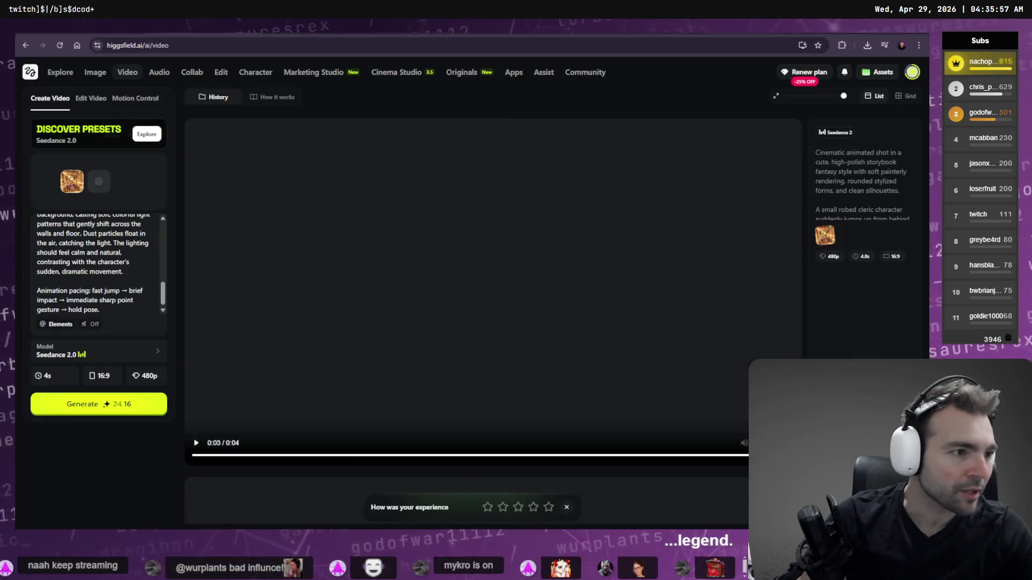
scroll(465, 287, "up", 1)
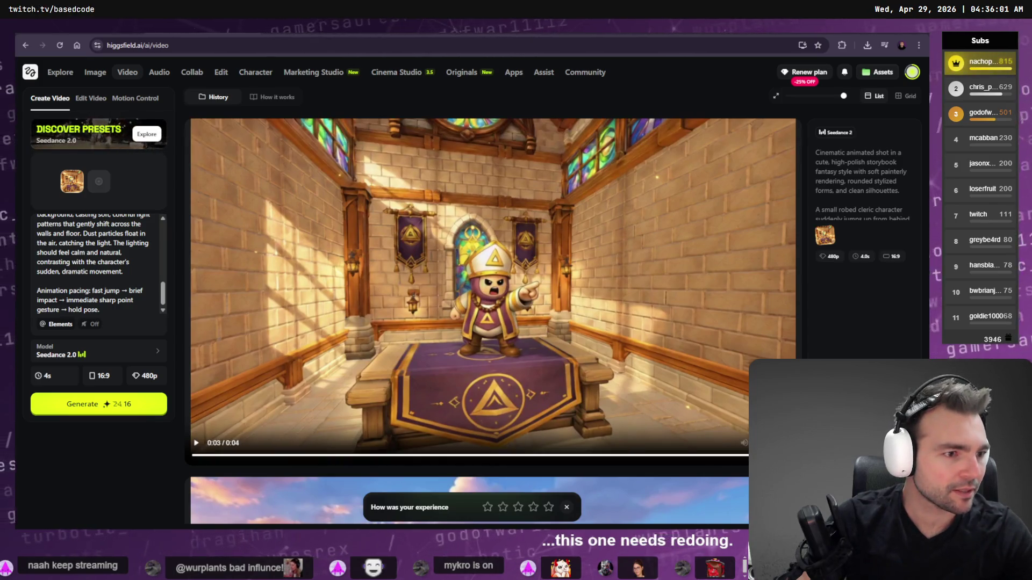
key("alt+Tab")
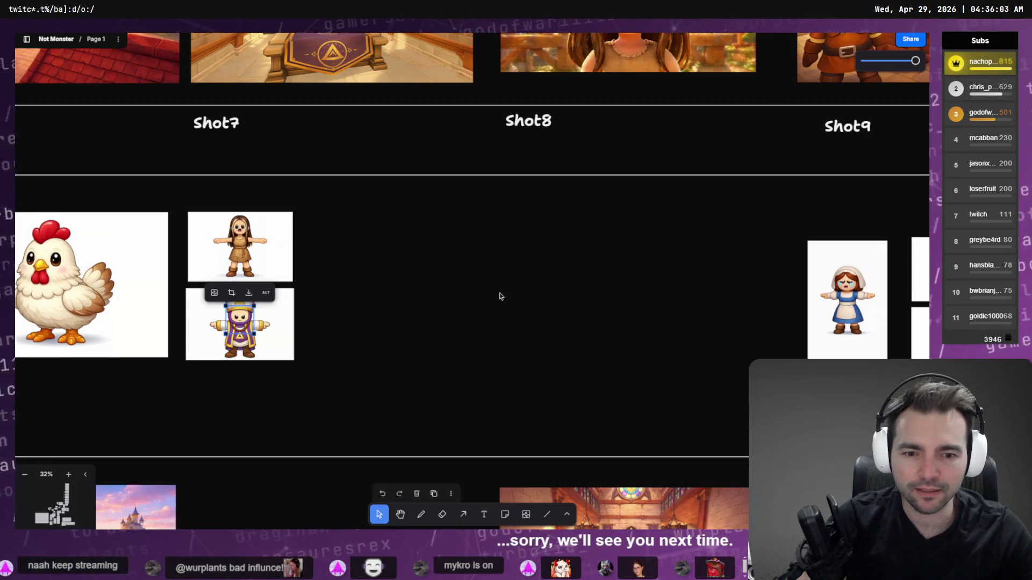
- On the Not Monster tldraw board, select the church interior shots and nudge one image slightly
scroll(493, 295, "down", 3)
scroll(598, 302, "down", 5)
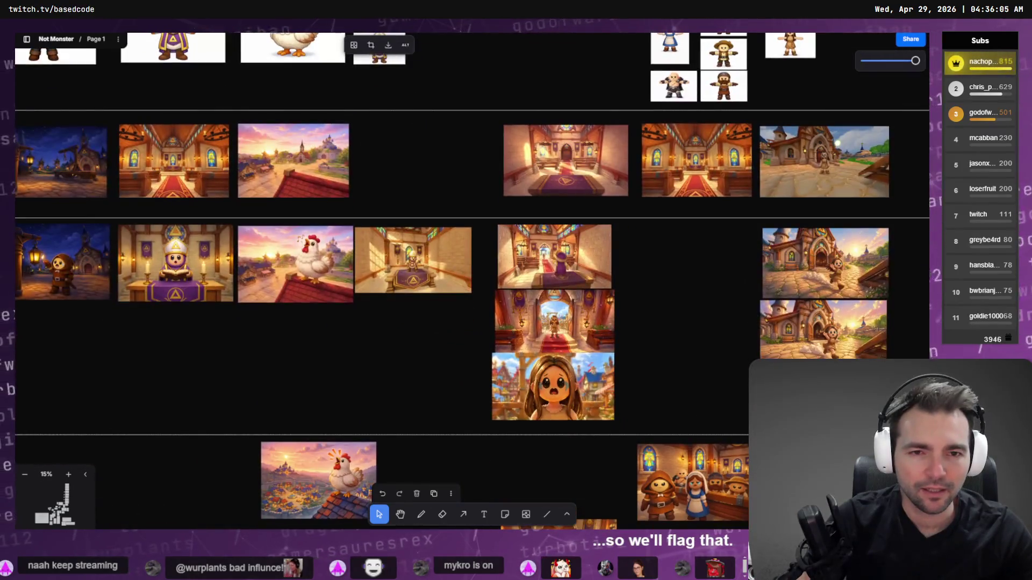
left_click(569, 173)
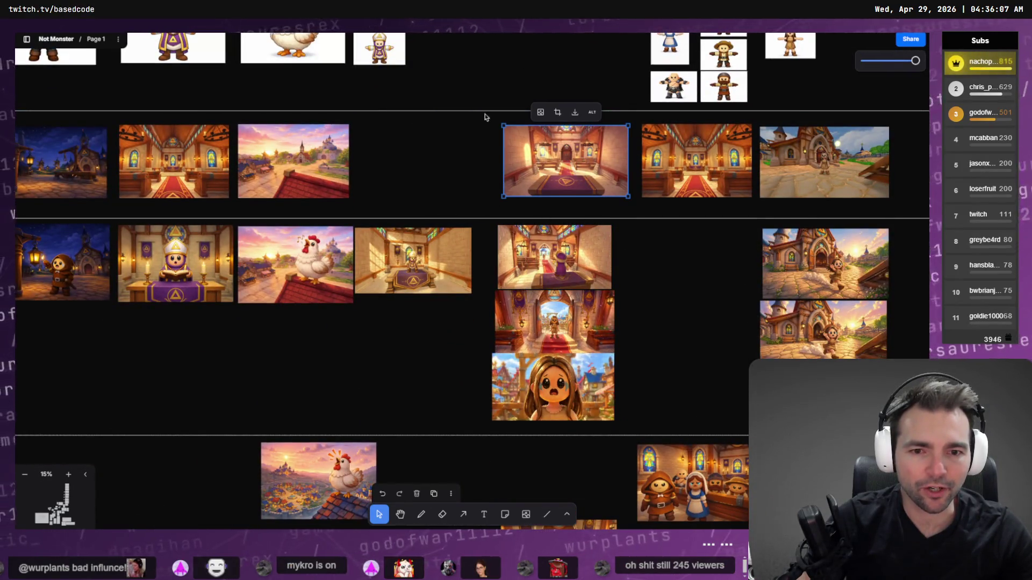
left_click(566, 282)
left_click(565, 172)
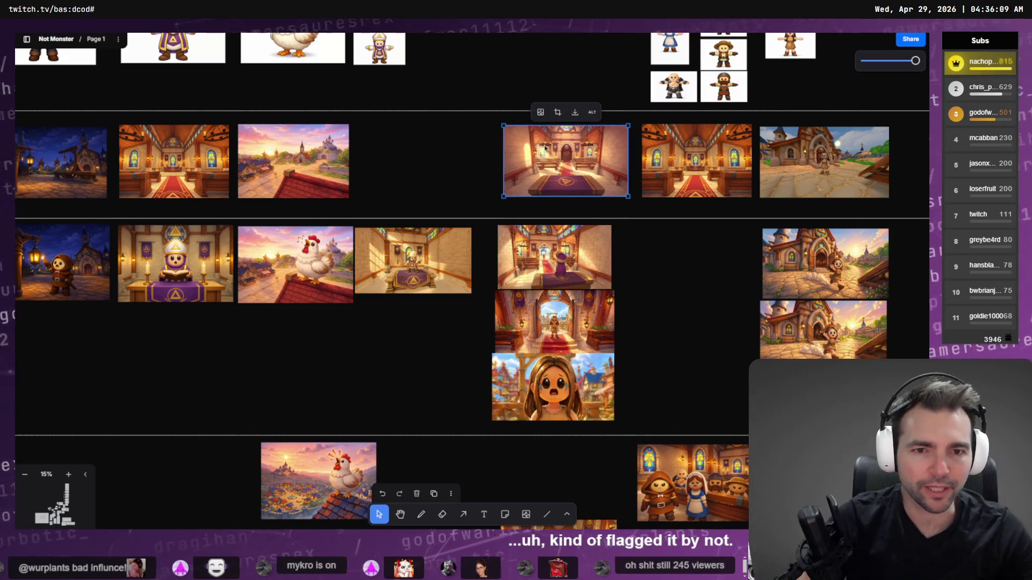
left_click(696, 172)
left_click(419, 247)
left_click_drag(418, 285, 422, 289)
- Select the central temple image, then bring up the generated chapel video on Higgsfield
scroll(421, 288, "up", 3)
scroll(414, 242, "up", 2)
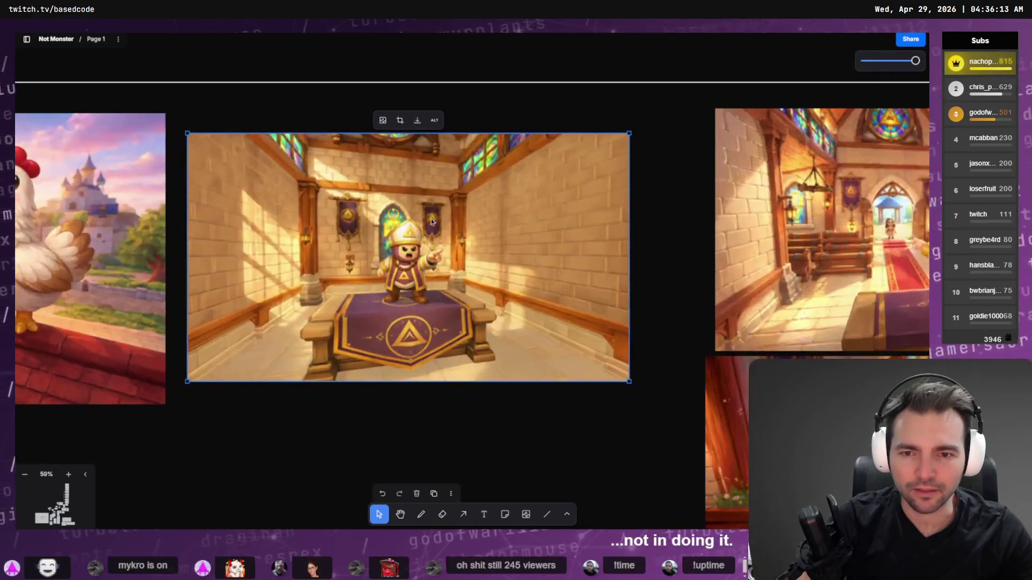
scroll(409, 215, "down", 2)
scroll(421, 233, "up", 5)
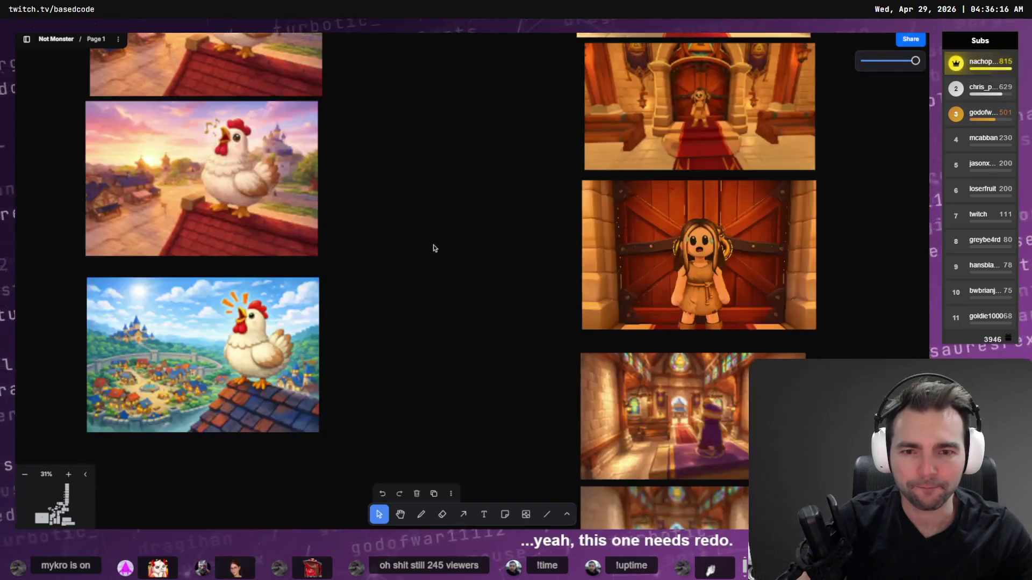
scroll(434, 248, "up", 3)
left_click(390, 302)
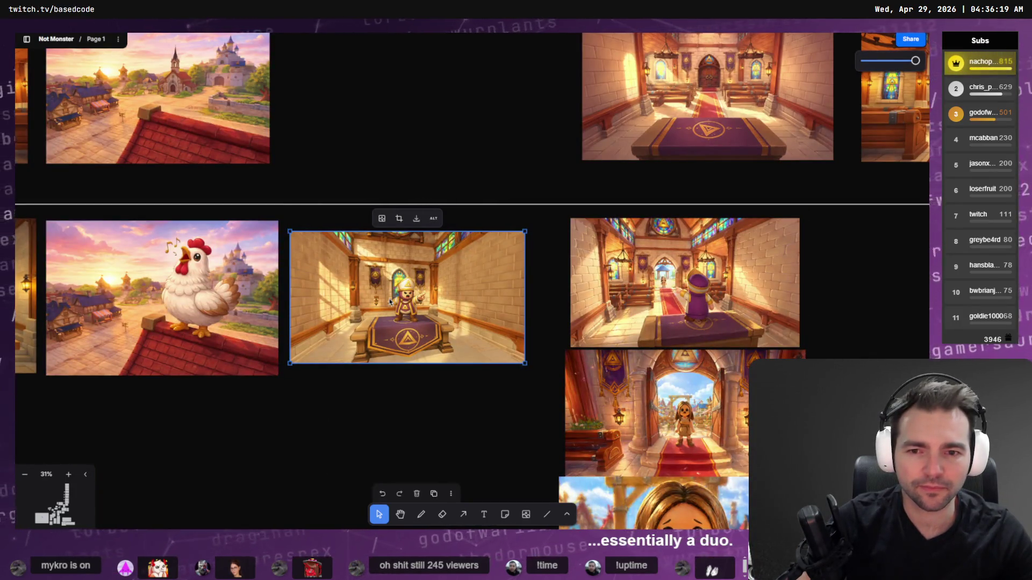
key("alt+Tab")
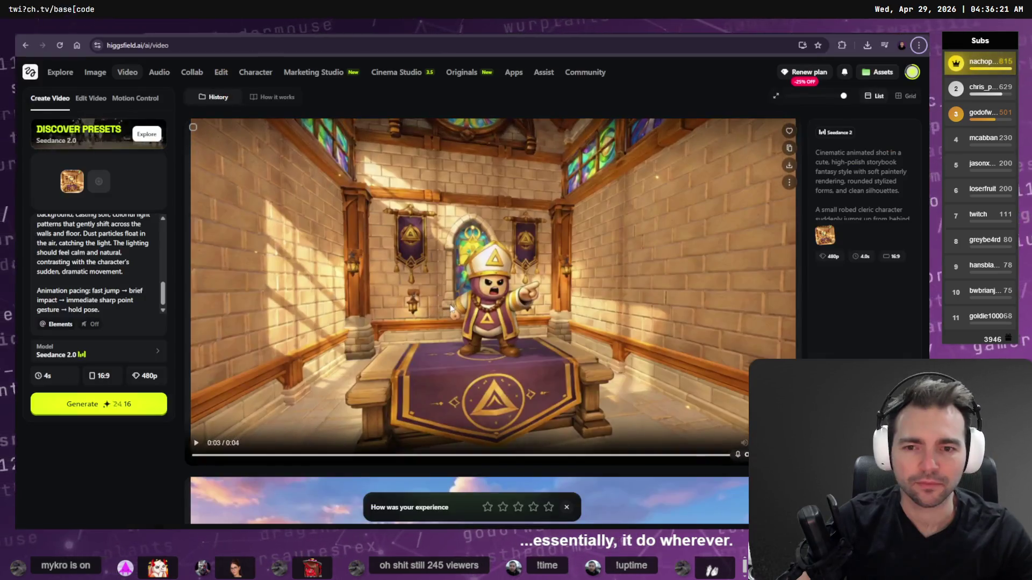
- Review the deferred holdable collision plan and approve it with 'Yes, implement this plan'
key("alt+Tab")
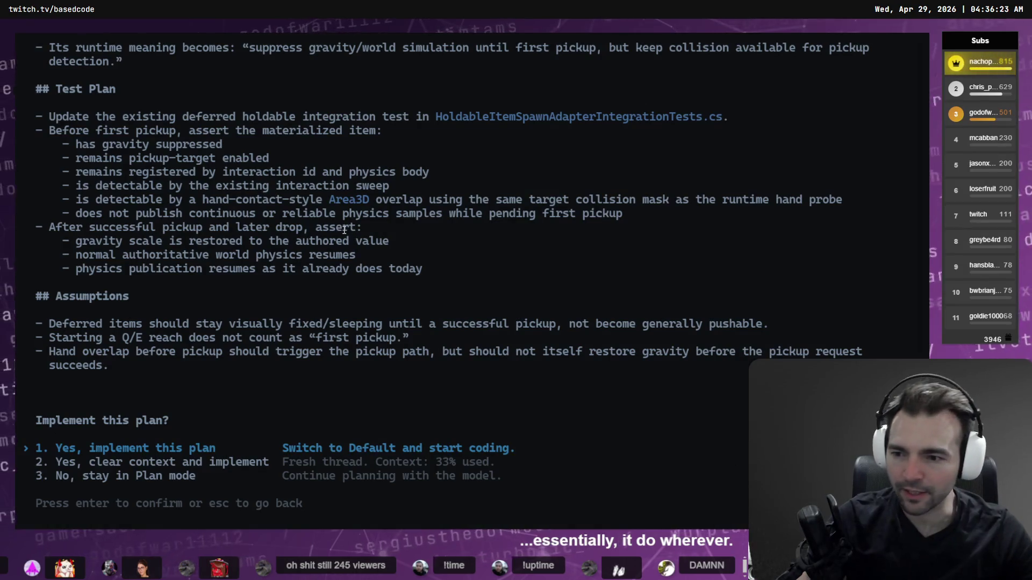
scroll(337, 237, "up", 10)
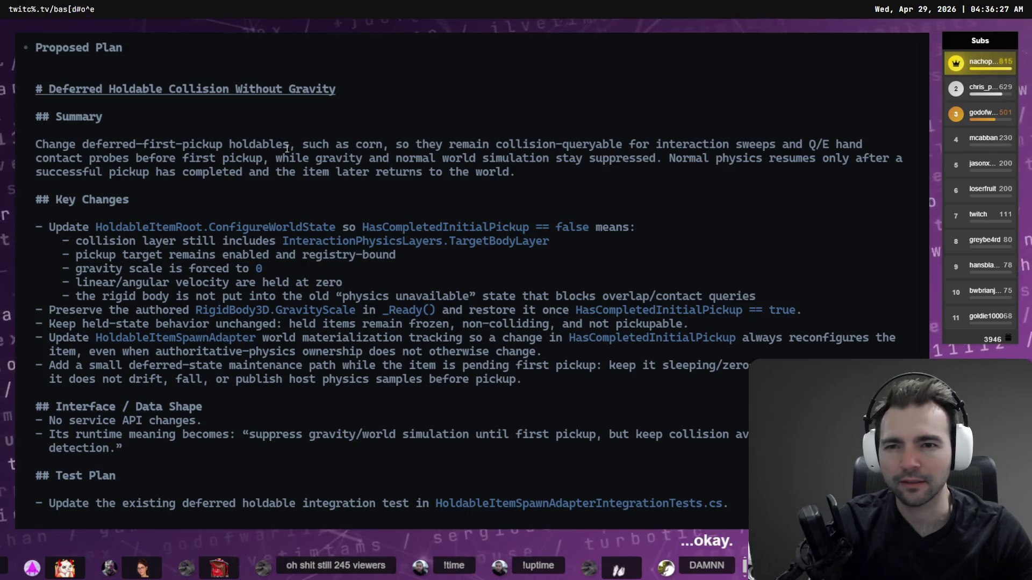
scroll(324, 171, "down", 10)
key("Return")
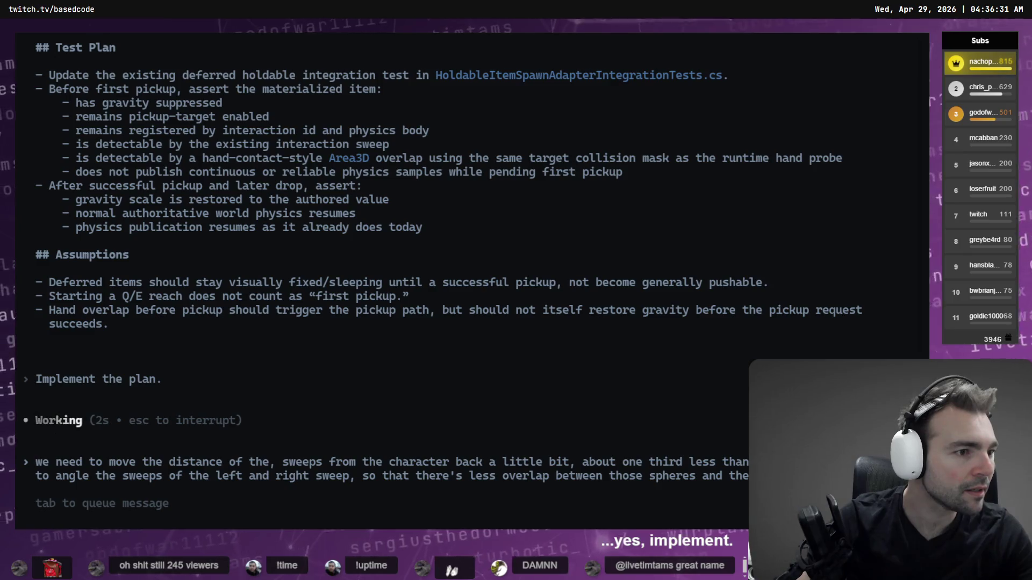
key("alt+Tab")
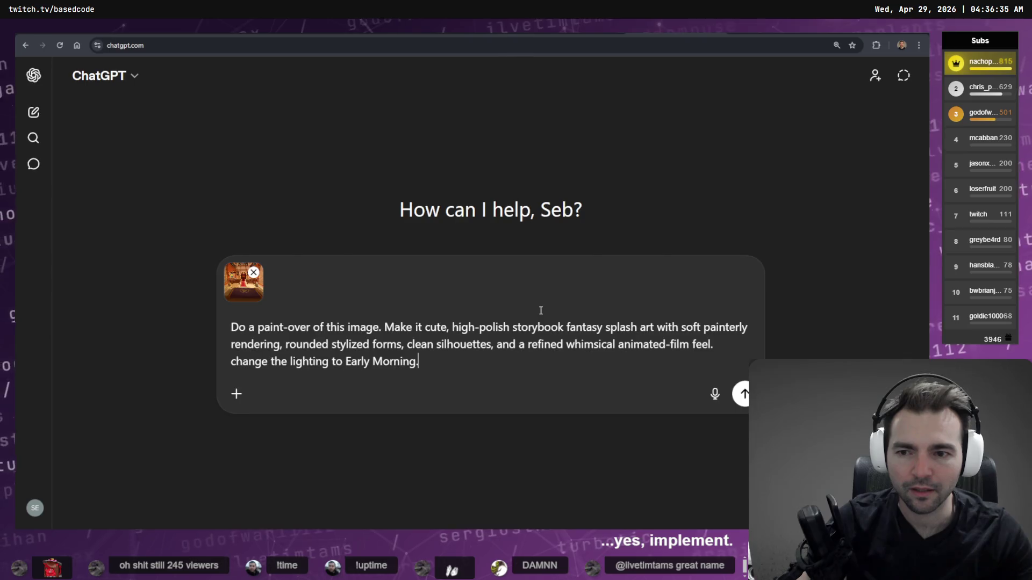
key("alt+Tab")
key("alt+Tab")
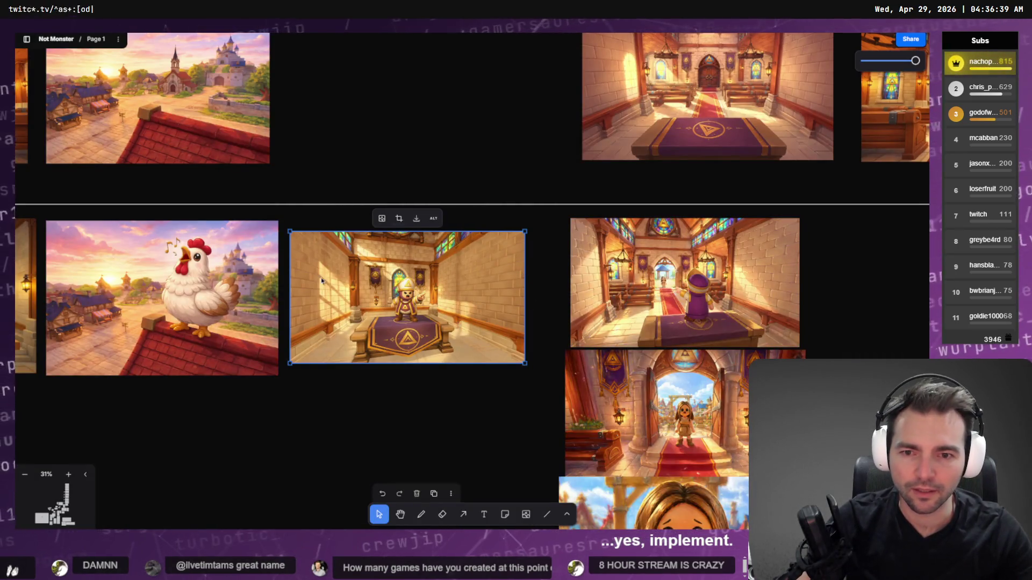
- Check the running game against the chapel concept art on the tldraw board, then bring up Godot
key("alt+Tab")
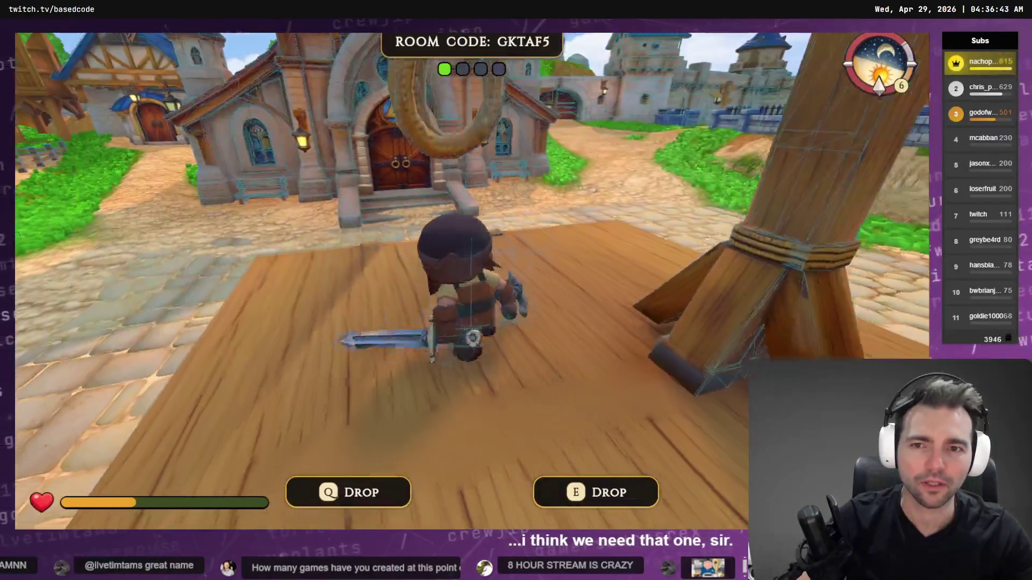
key("alt+Tab")
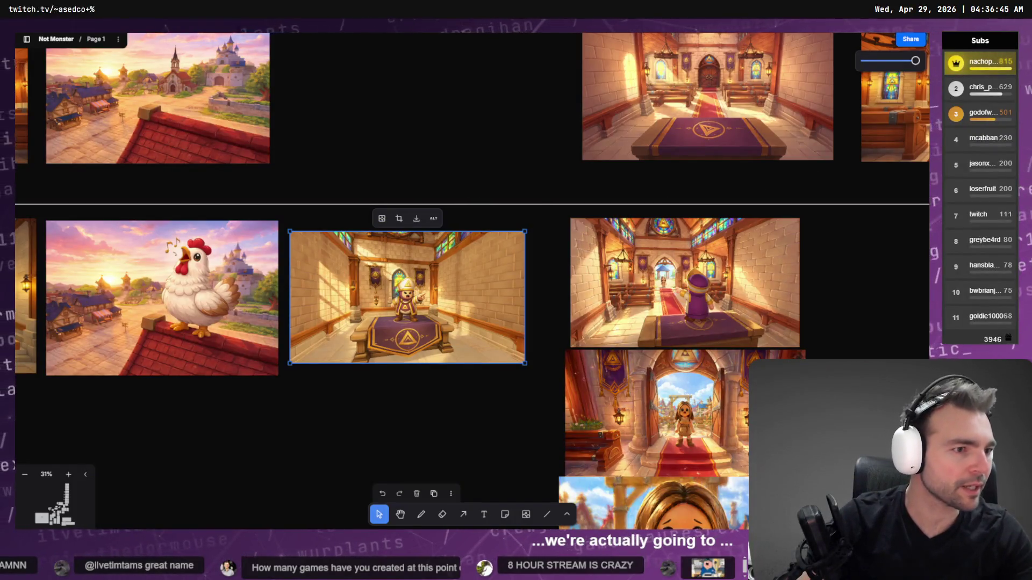
key("alt+Tab")
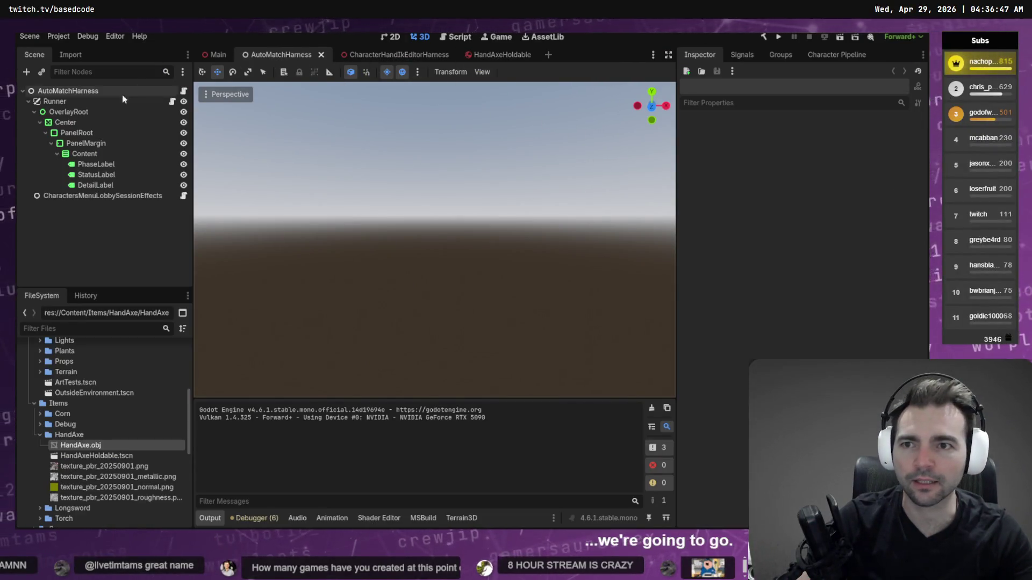
- Filter the FileSystem for 'ChapelEnvi' and open ChapelEnvironment.tscn
left_click(86, 340)
left_click(89, 331)
type("ChapelEn")
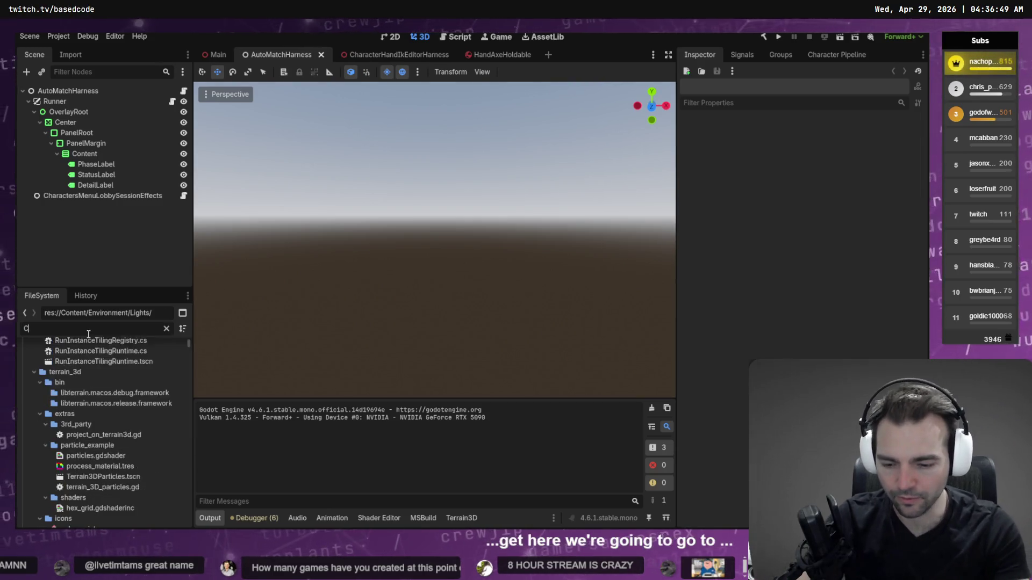
type("vi")
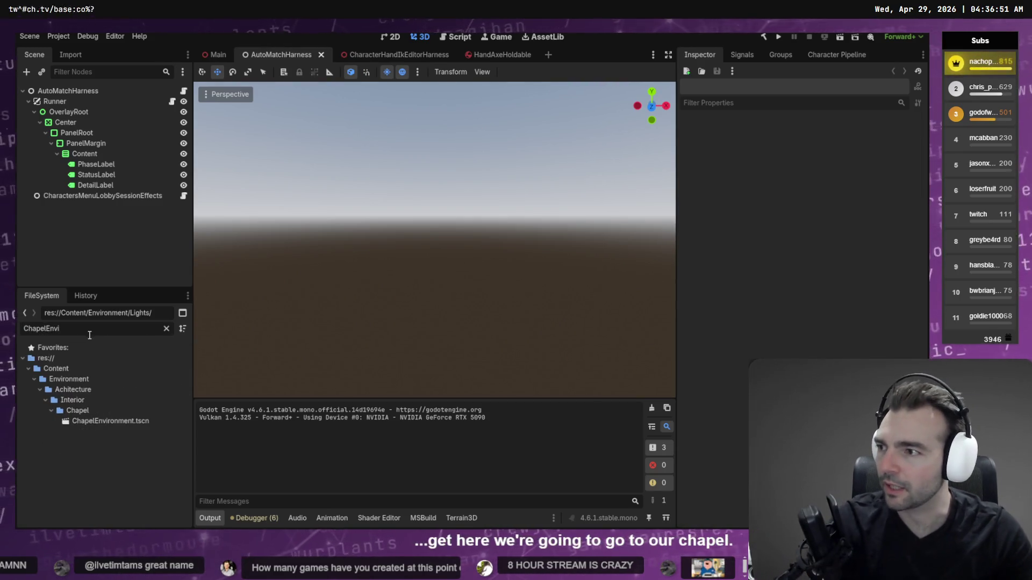
double_click(91, 422)
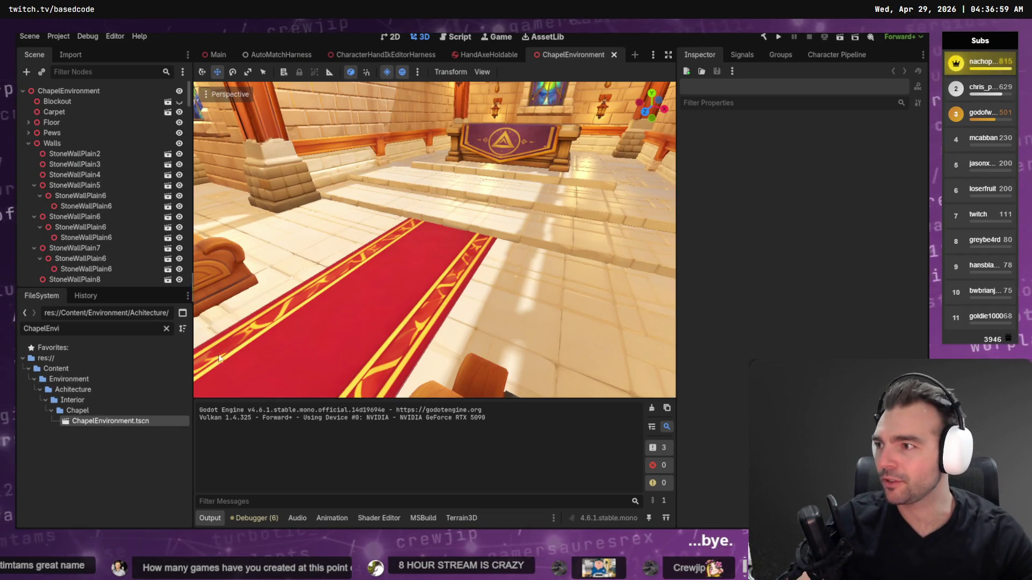
- Frame the viewport down the red aisle toward the altar, comparing against the concept art
left_click_drag(435, 239, 435, 215)
scroll(435, 239, "down", 5)
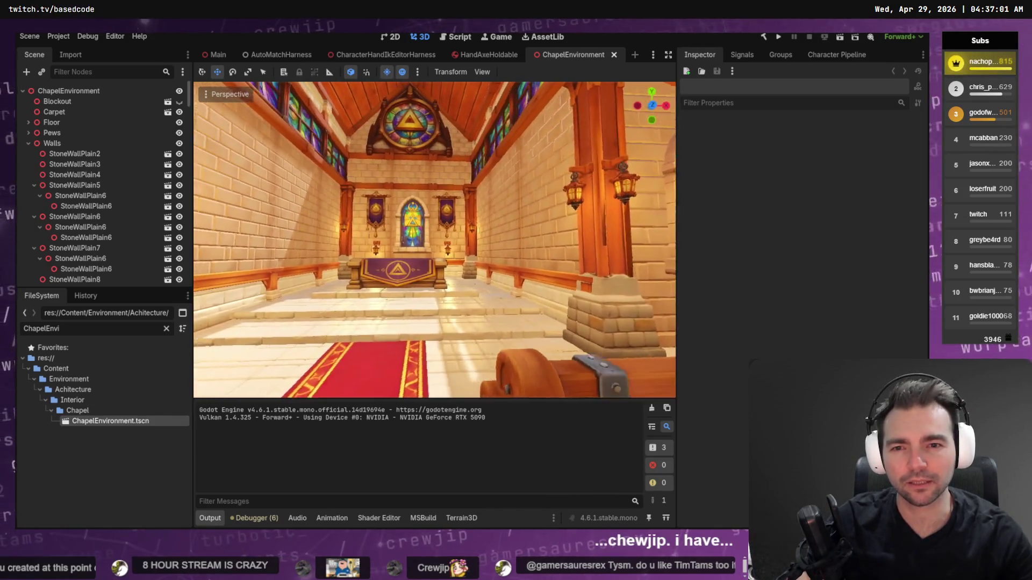
scroll(436, 240, "down", 5)
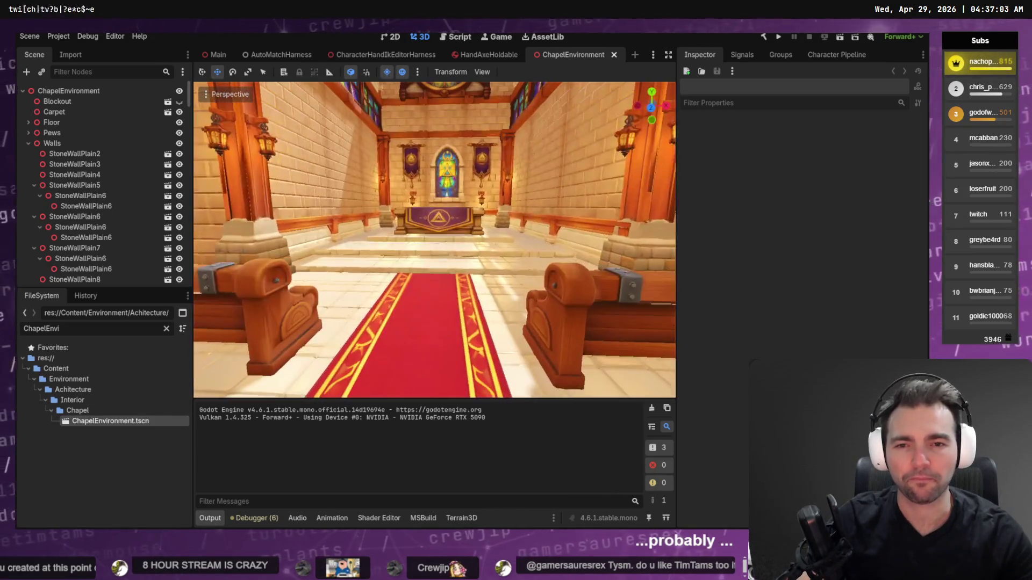
scroll(436, 239, "up", 2)
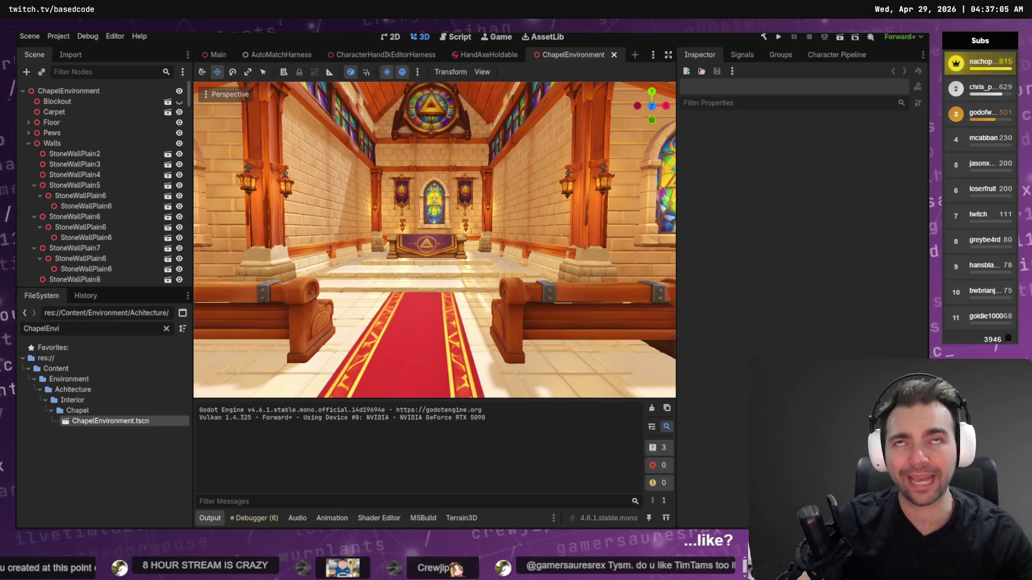
scroll(436, 240, "up", 2)
scroll(436, 239, "down", 3)
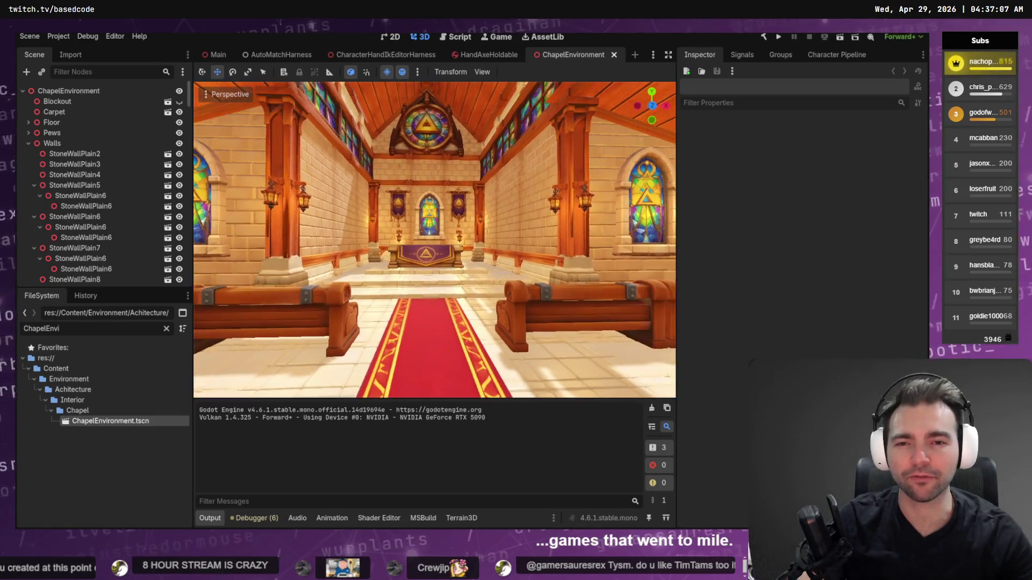
scroll(435, 239, "up", 2)
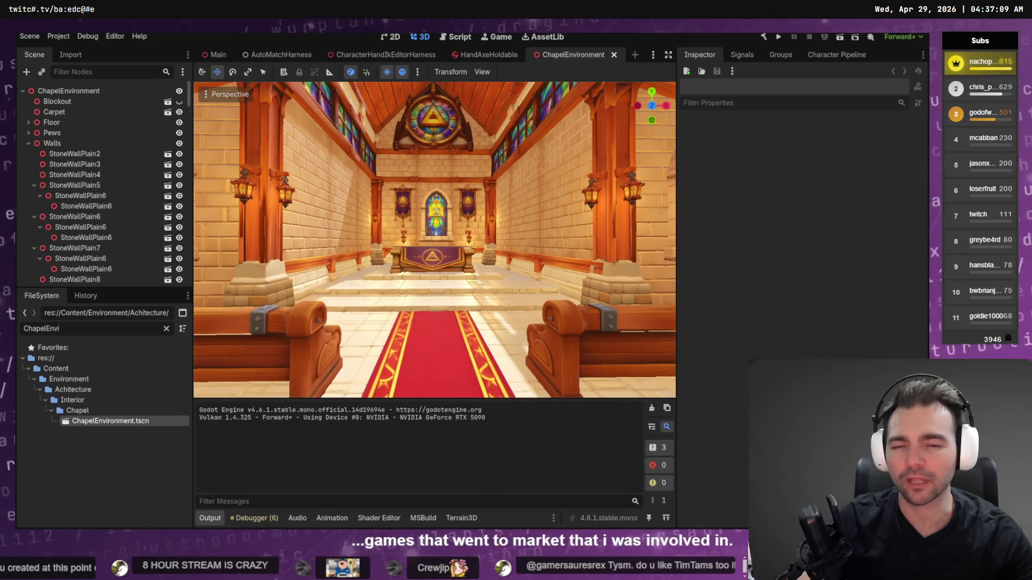
key("alt+Tab")
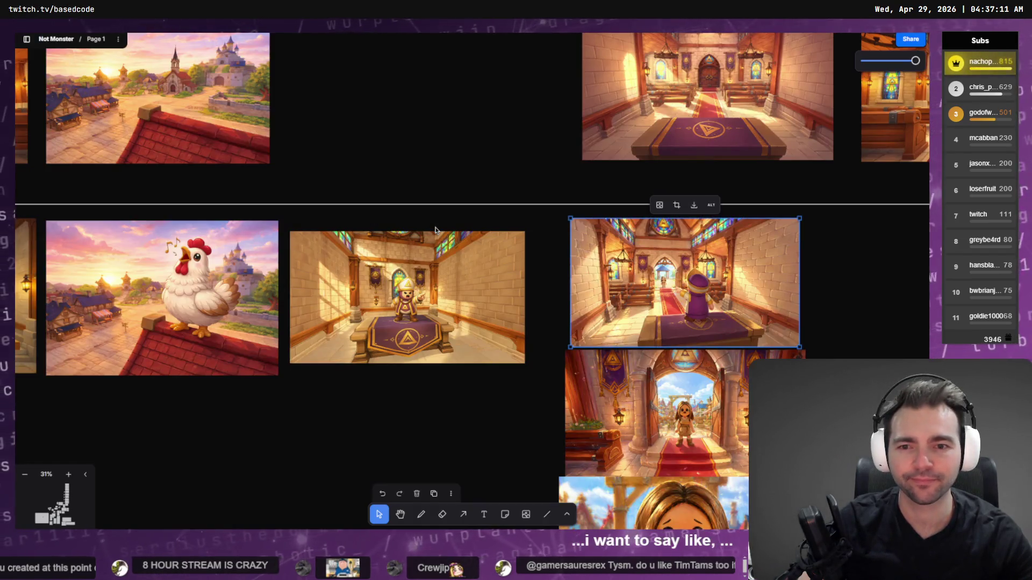
key("alt+Tab")
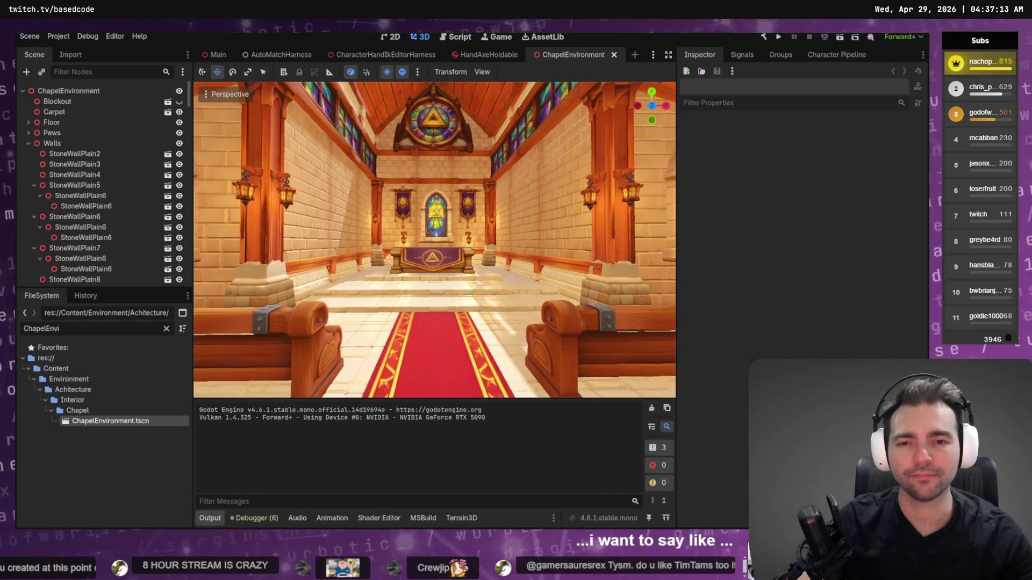
scroll(444, 226, "up", 2)
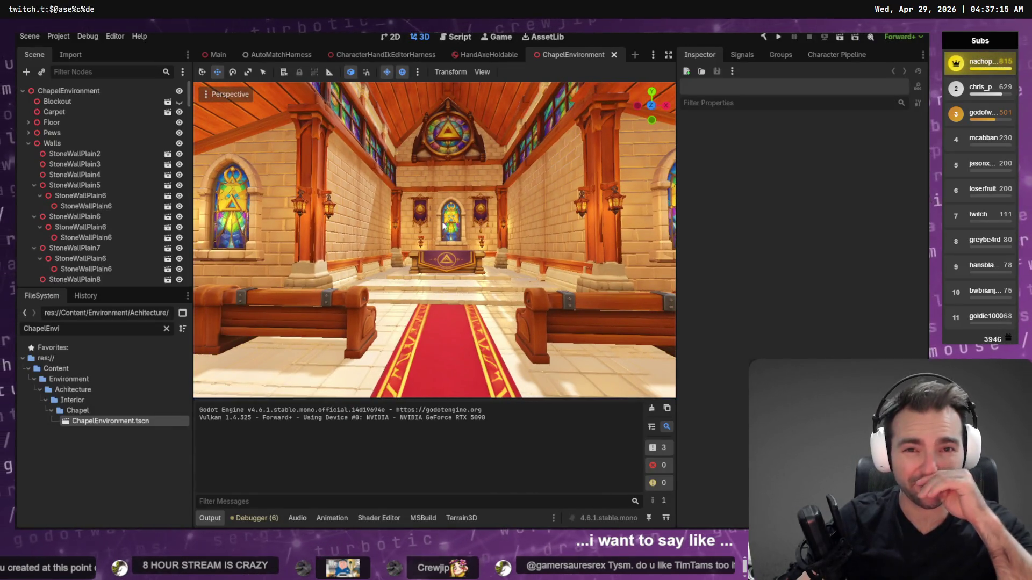
key("d")
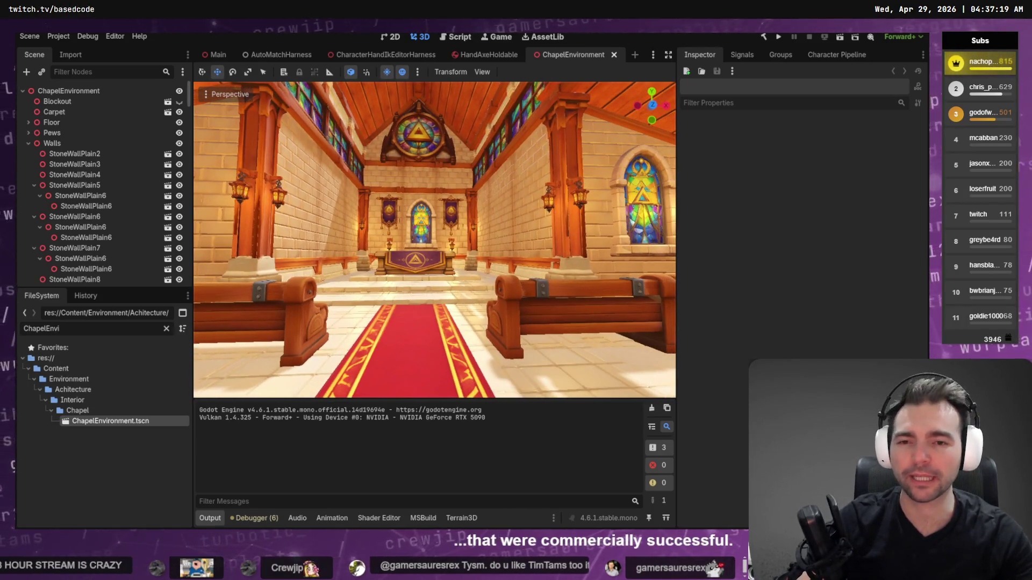
key("a")
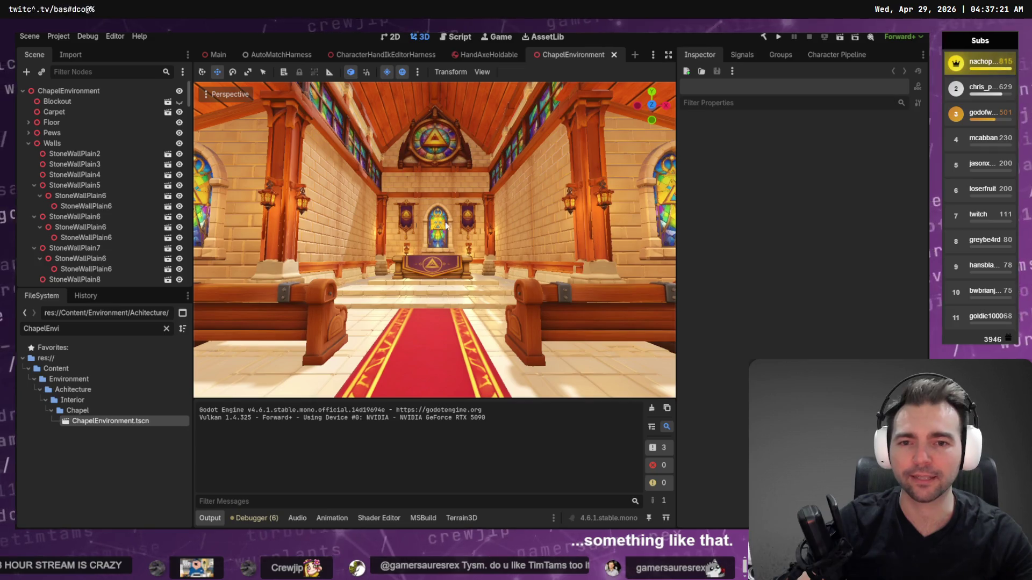
- Go distraction-free and capture region screenshots of the chapel view
left_click(668, 54)
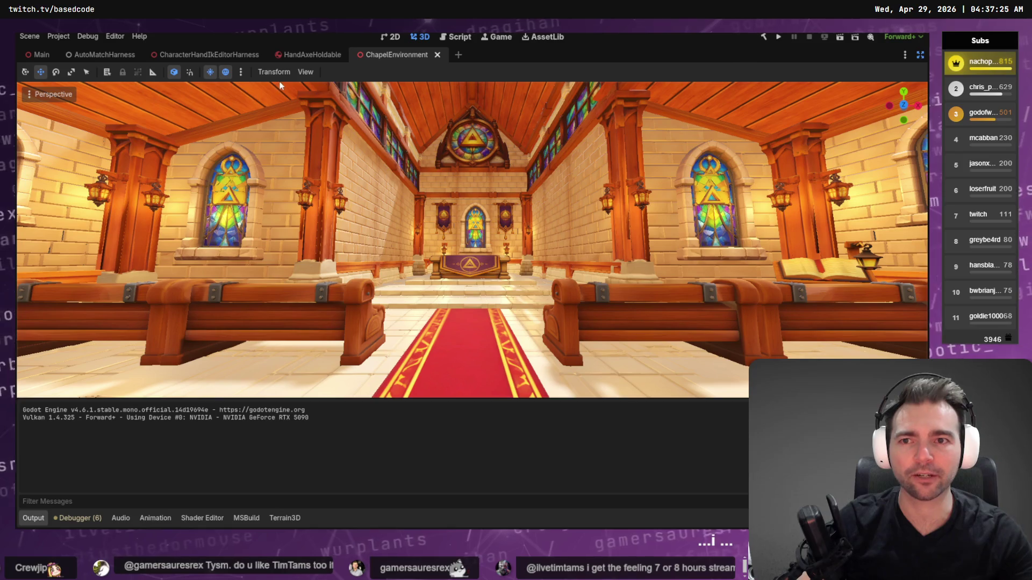
key("super+shift+s")
left_click_drag(281, 79, 637, 402)
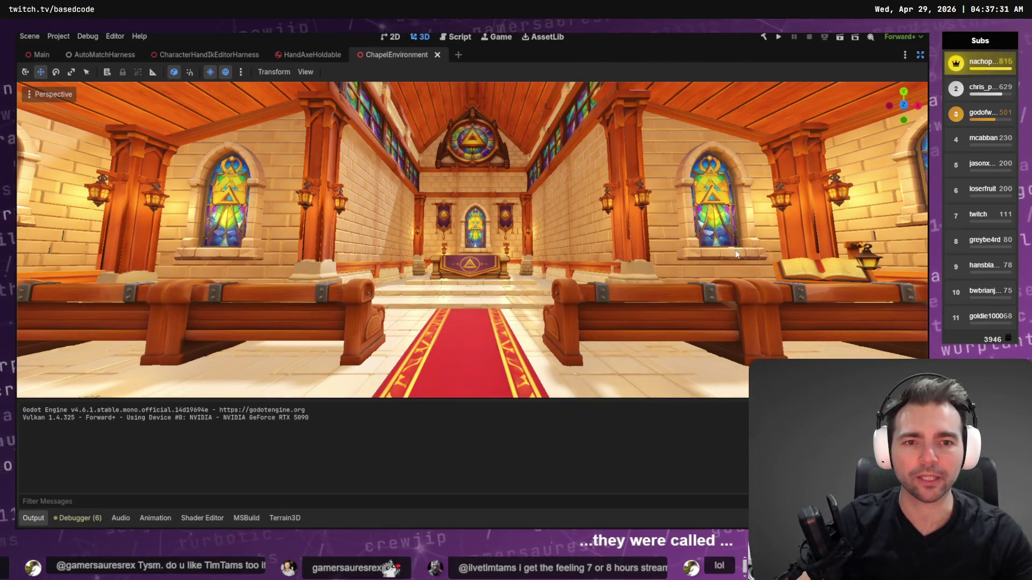
key("super+shift+s")
mouse_move(692, 81)
left_mouse_down()
mouse_move(648, 134)
mouse_move(219, 349)
mouse_move(235, 401)
left_mouse_up()
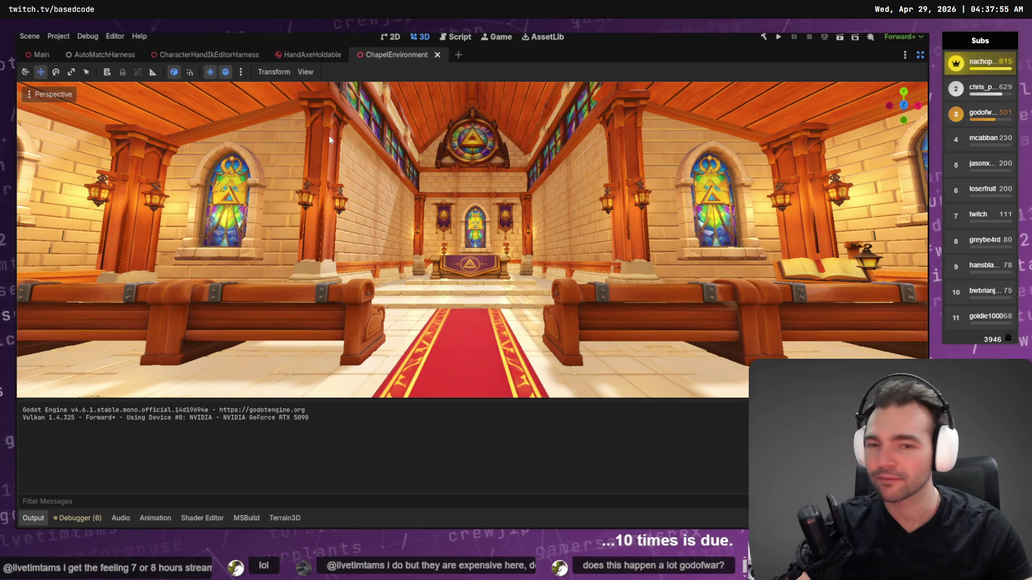
key("alt+Tab")
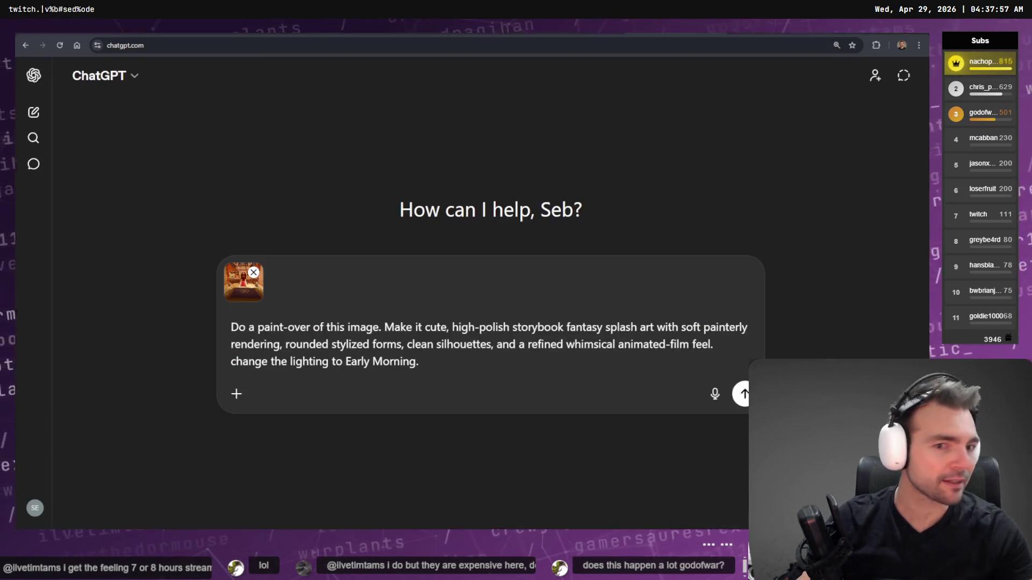
- Swap the attached reference for the new chapel screenshot, capitalise the lighting sentence, and send the paint-over prompt
left_click(253, 273)
key("ctrl+v")
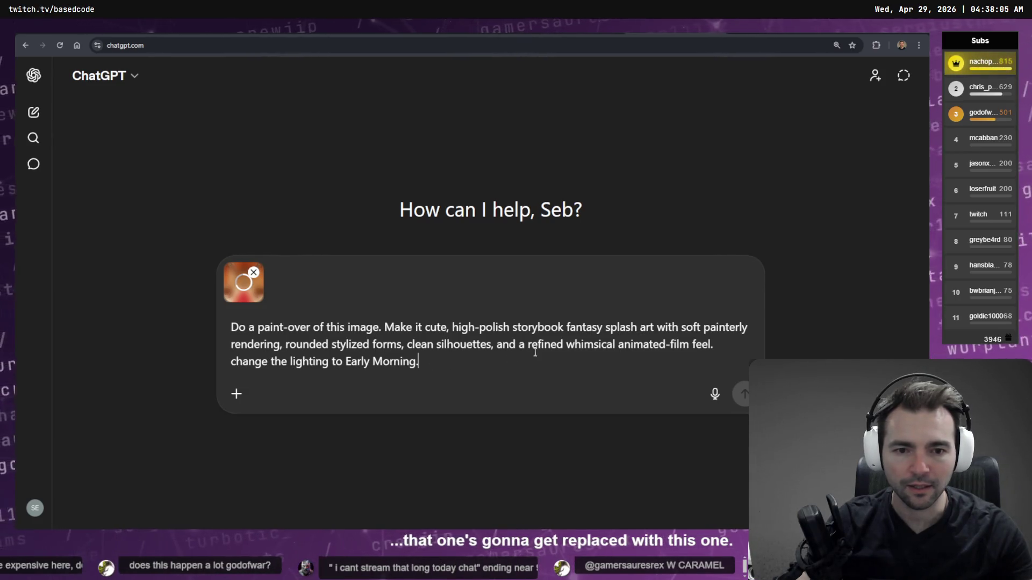
key("Delete")
type("C")
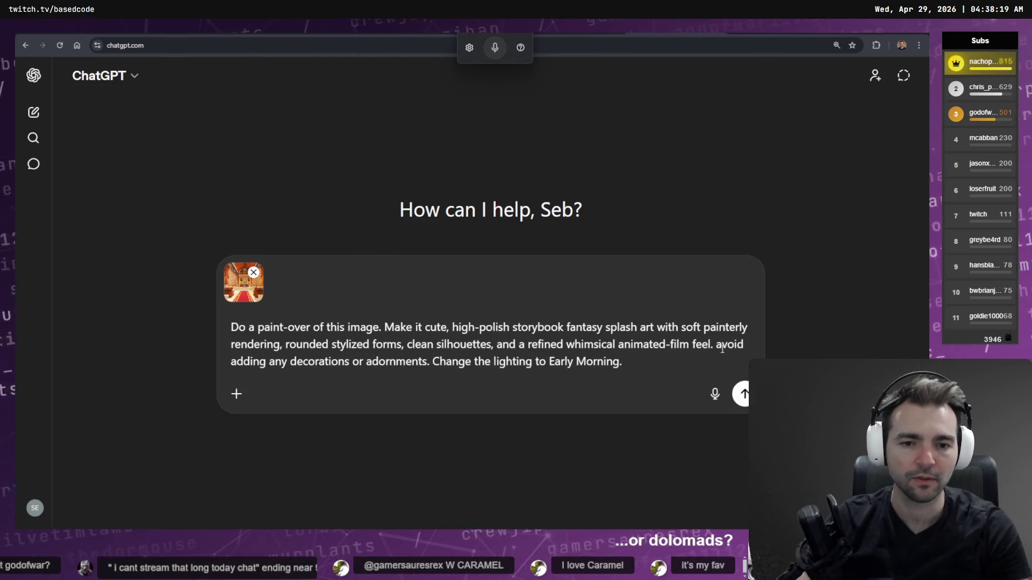
key("Return")
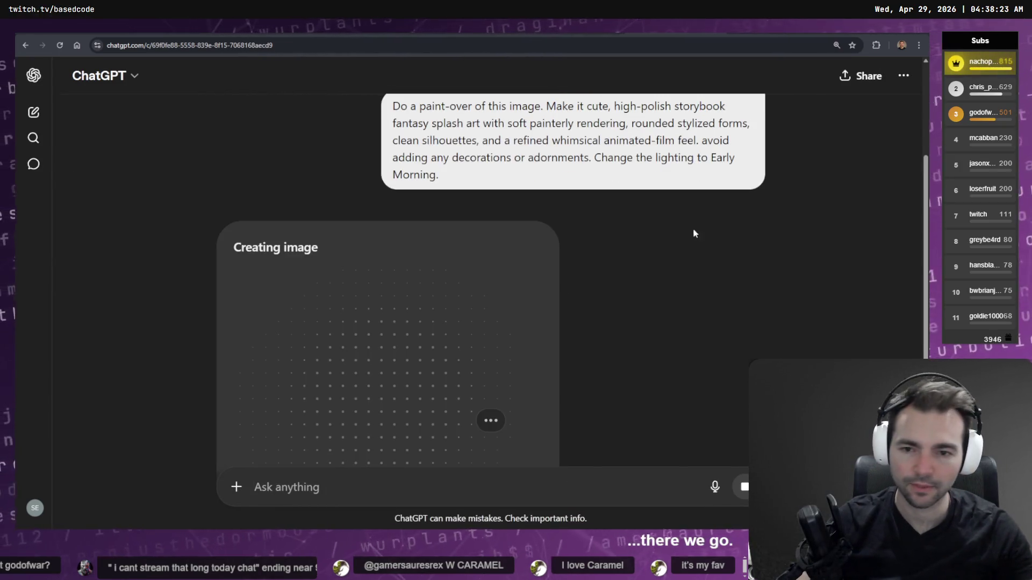
- View the generated sunlit chapel interior full size, then return to the storyboard
scroll(682, 237, "up", 4)
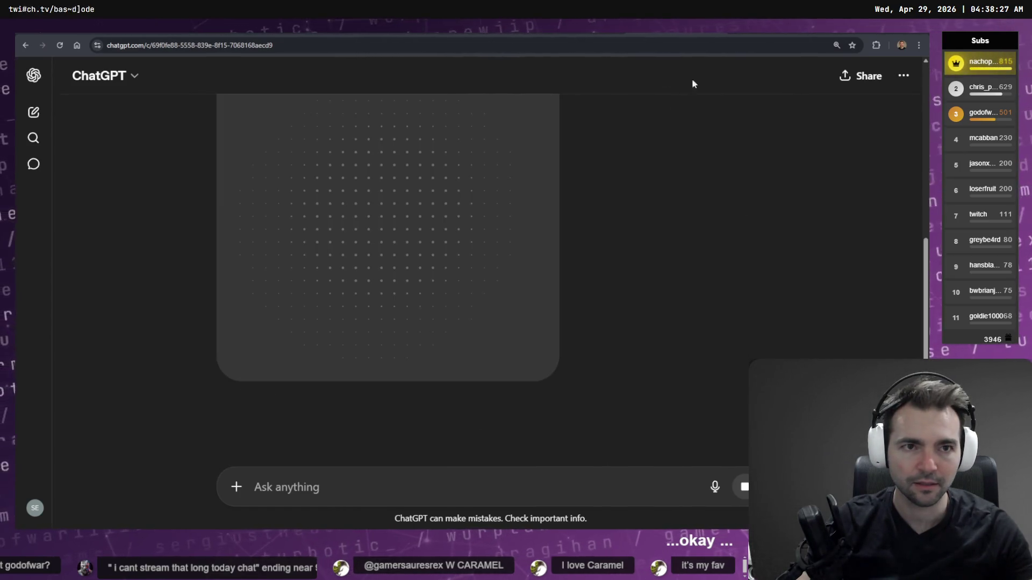
left_click(428, 270)
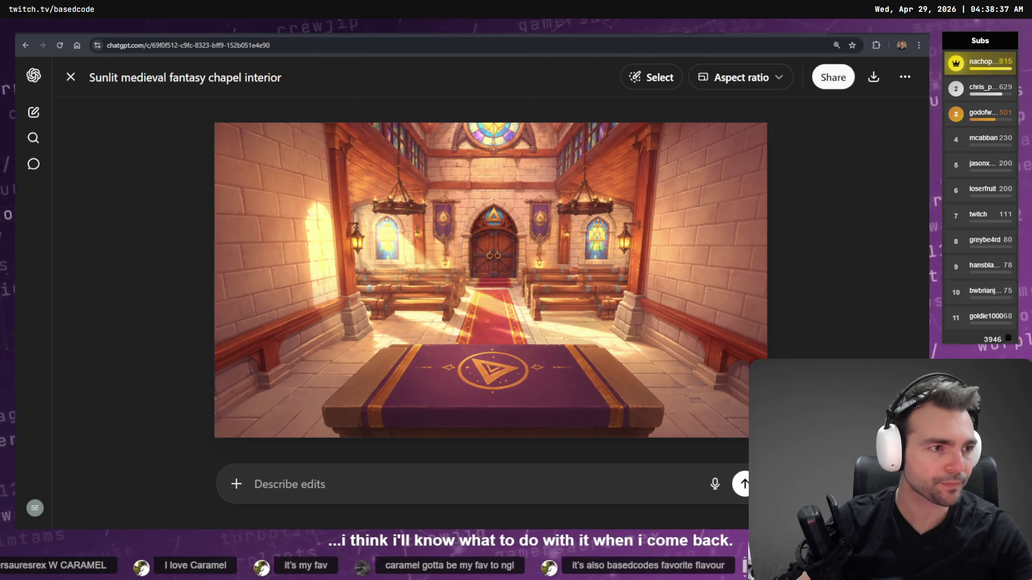
key("alt+Tab")
scroll(585, 270, "down", 8)
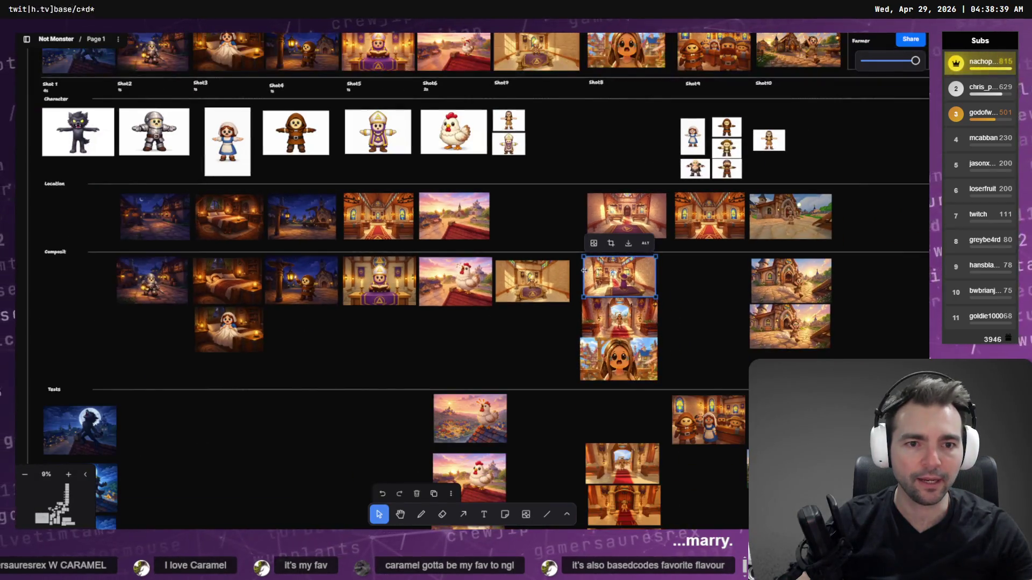
- Draw a red crossed box over the Shot8 column
left_click(700, 333)
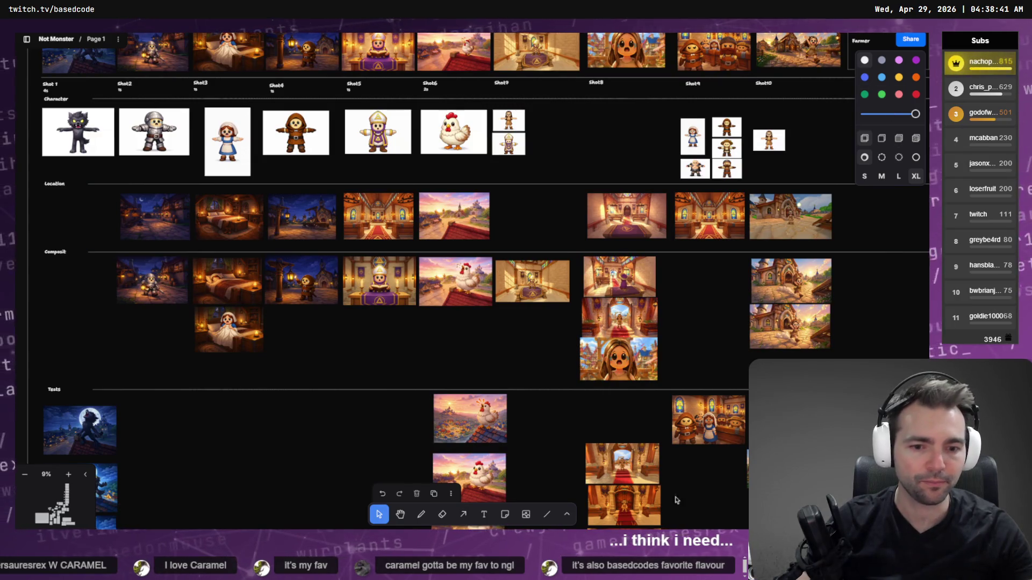
left_click(567, 519)
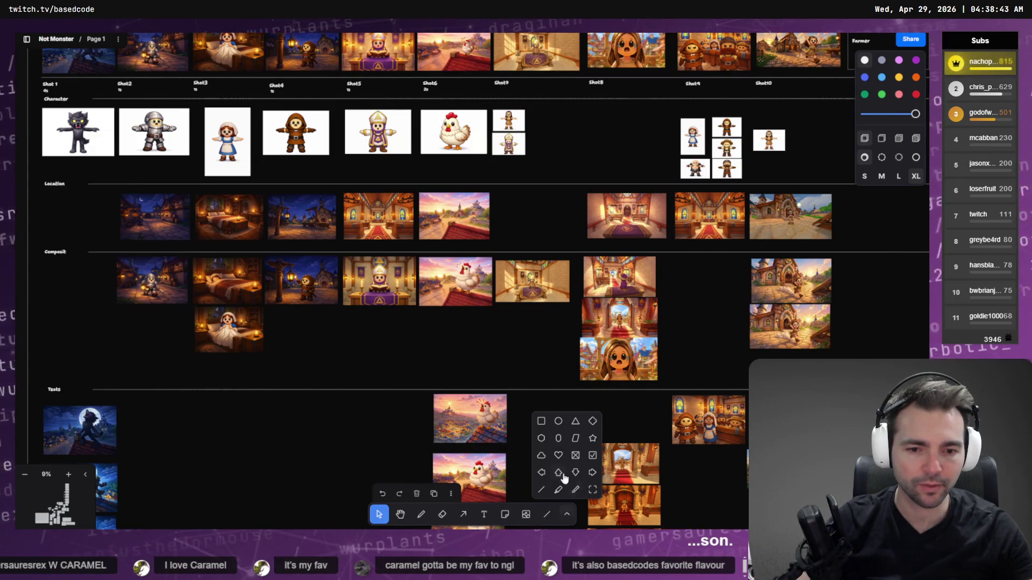
left_click(576, 456)
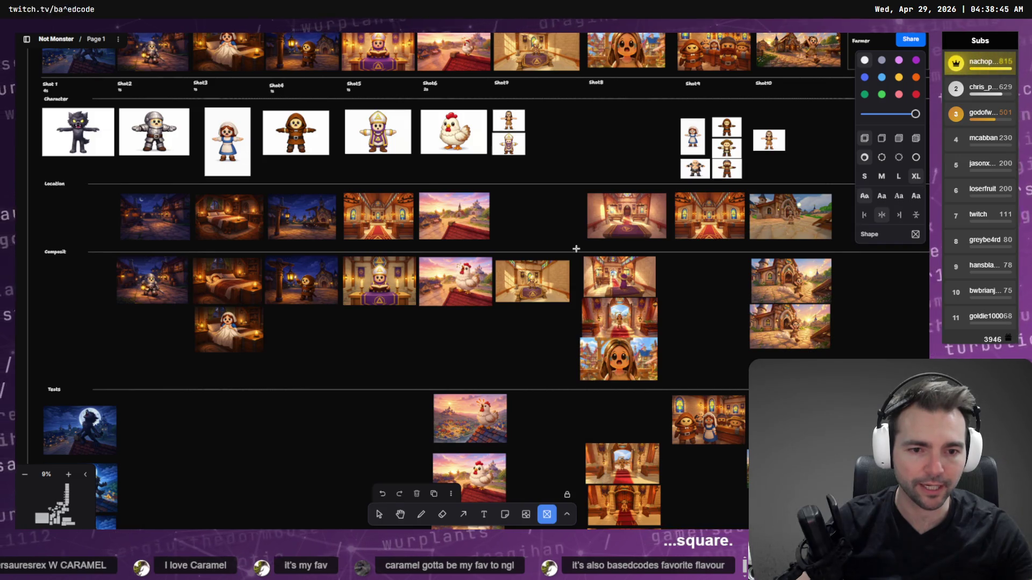
scroll(569, 141, "up", 3)
mouse_move(575, 92)
left_mouse_down()
mouse_move(678, 382)
mouse_move(635, 524)
mouse_move(652, 474)
mouse_move(667, 490)
left_mouse_up()
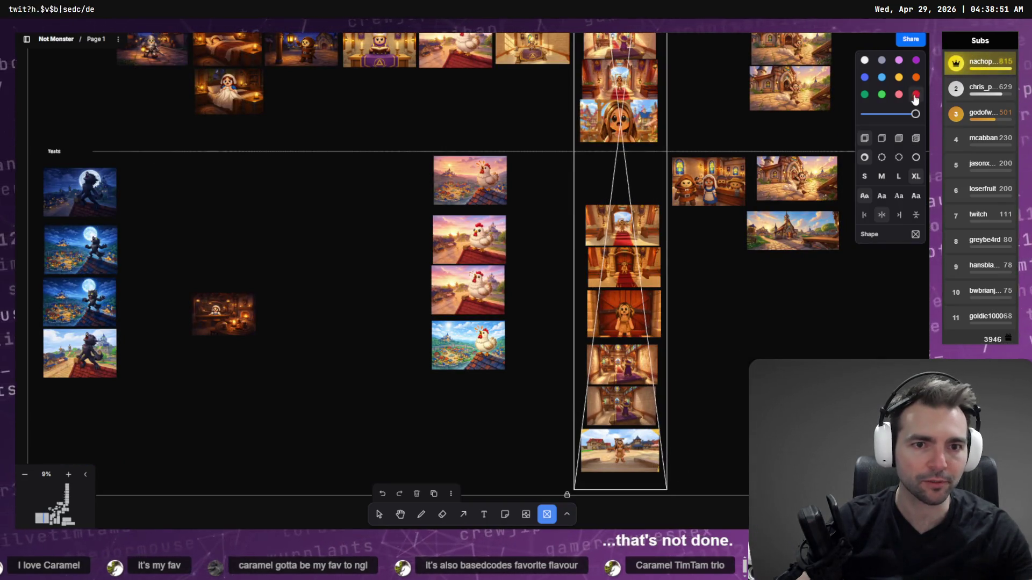
left_click(376, 517)
left_click(918, 92)
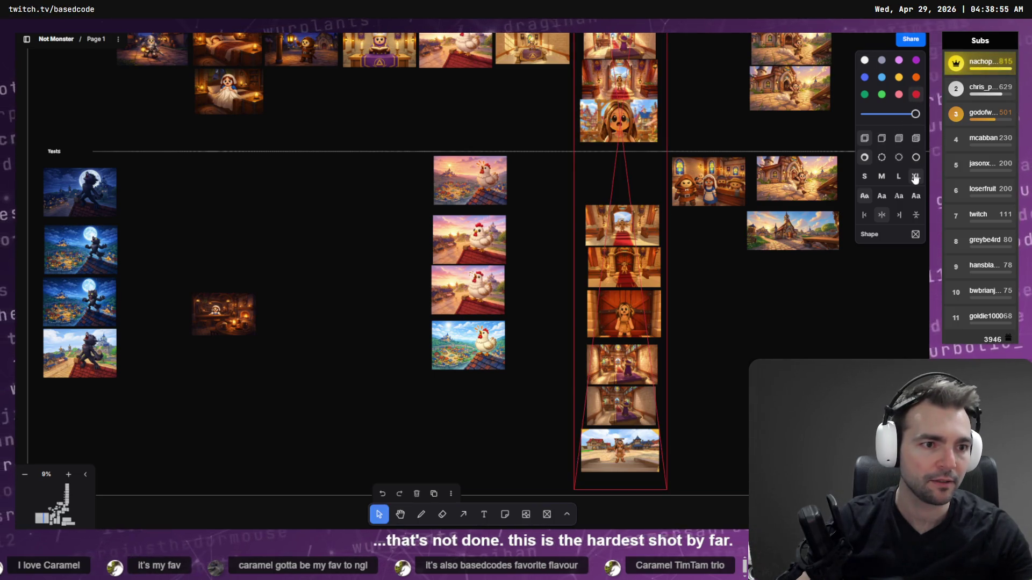
- Duplicate the red crossed box onto the Shot9 column to its left
scroll(554, 227, "up", 5)
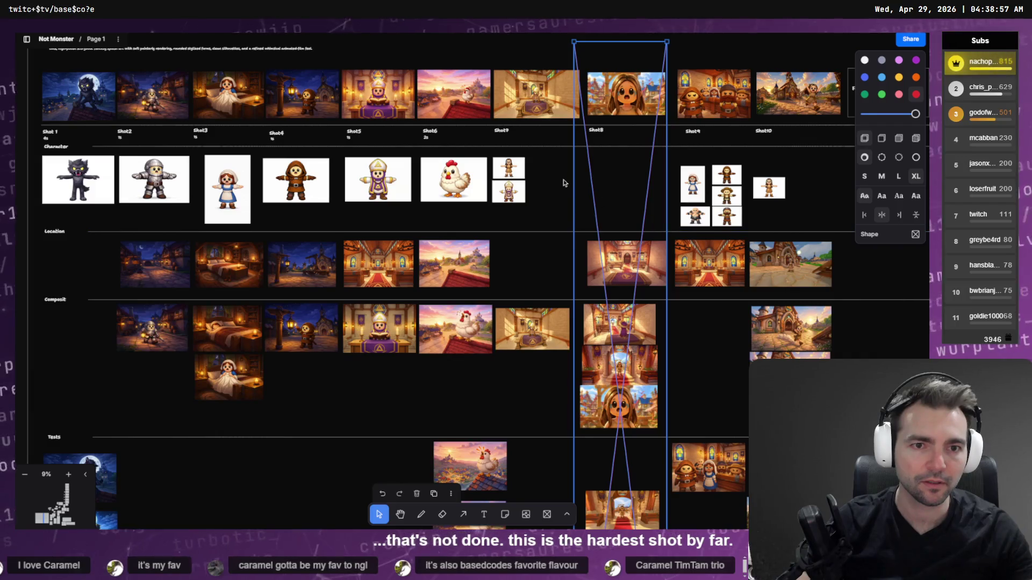
left_click(534, 105)
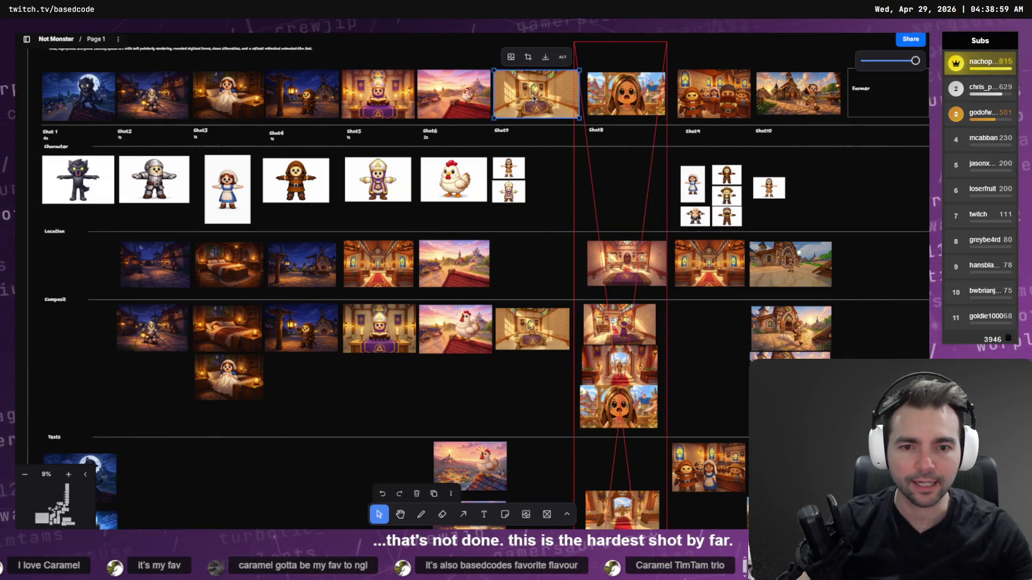
left_click(576, 139)
scroll(577, 140, "up", 1)
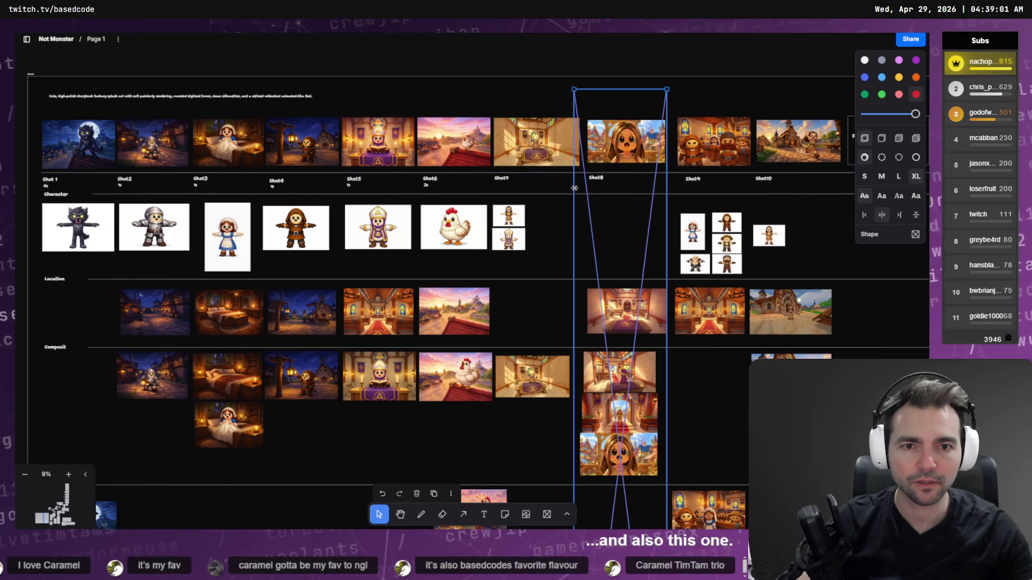
left_click_drag(592, 214, 505, 220)
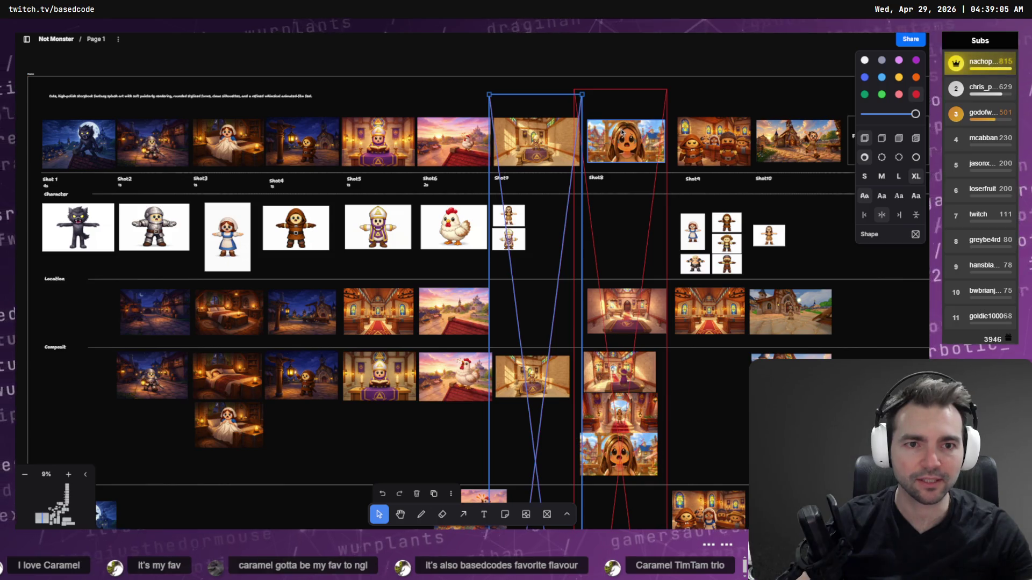
scroll(621, 132, "down", 2)
scroll(612, 135, "down", 7)
scroll(612, 140, "up", 10)
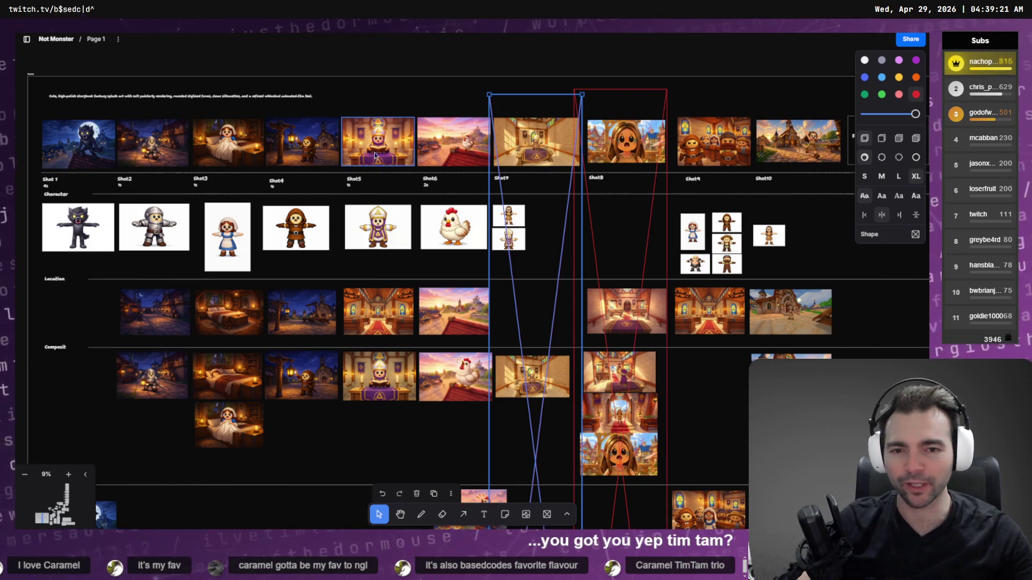
left_click(552, 107)
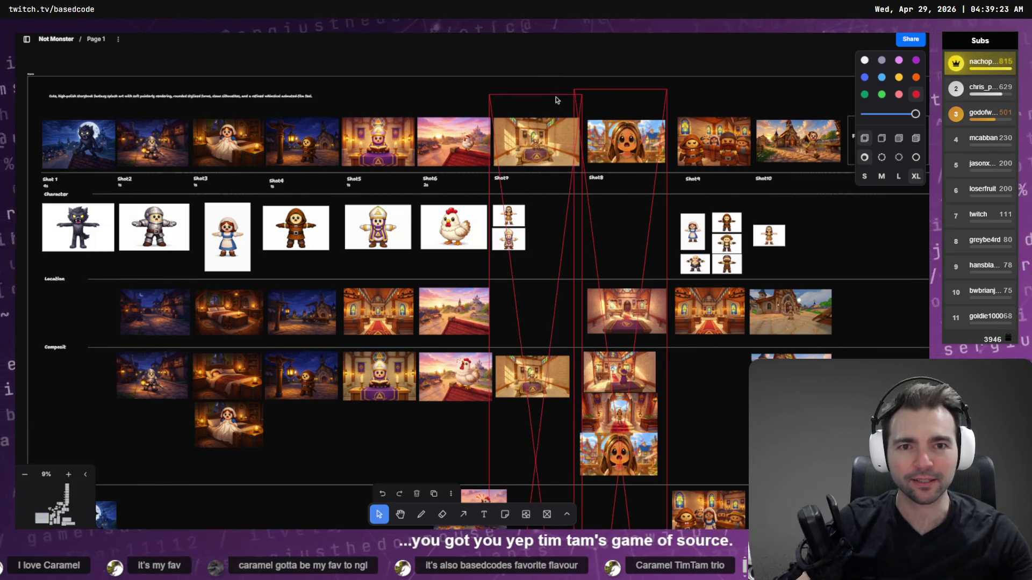
left_click(556, 94)
left_click(565, 224)
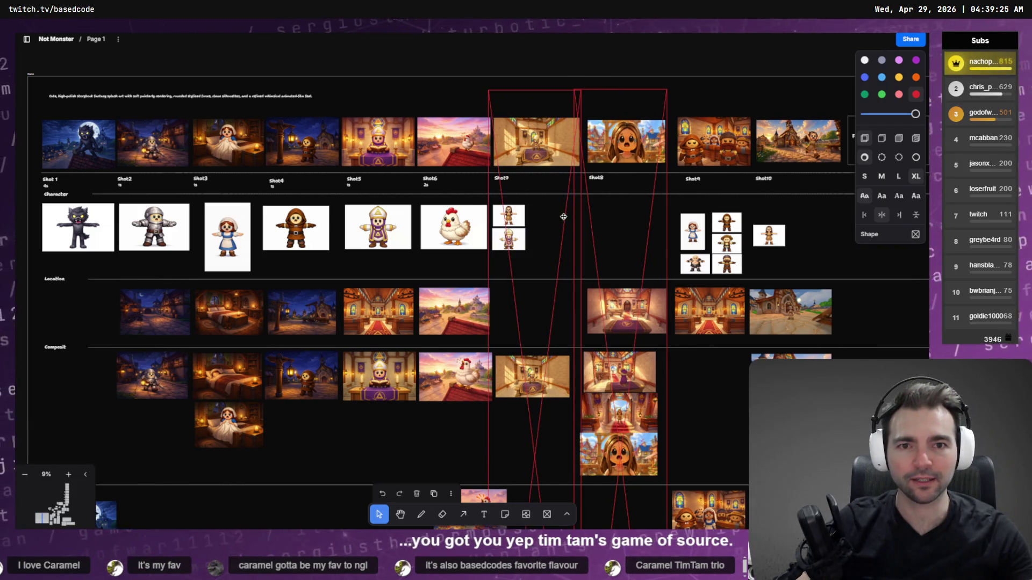
left_click(565, 221)
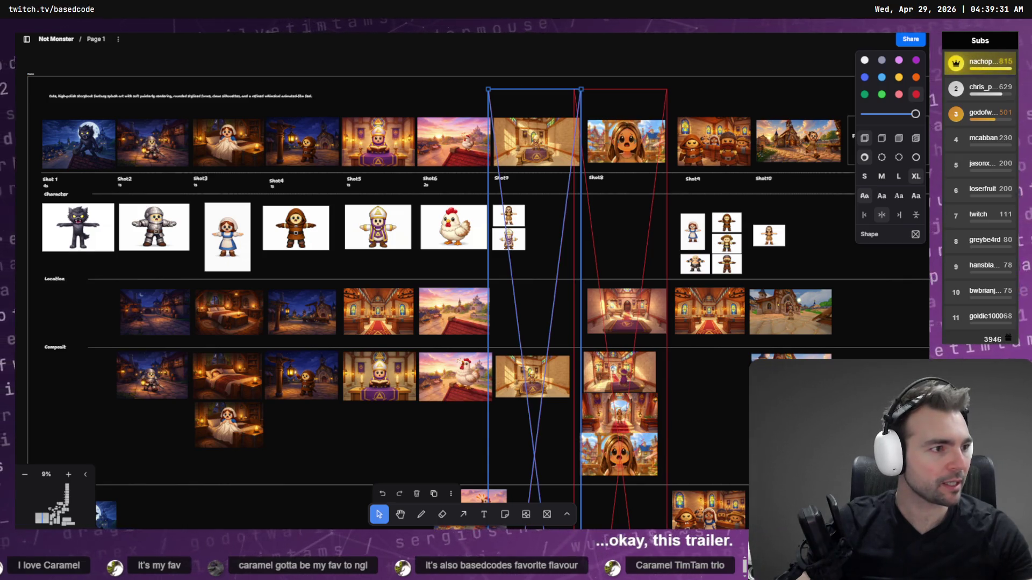
key("alt+Tab")
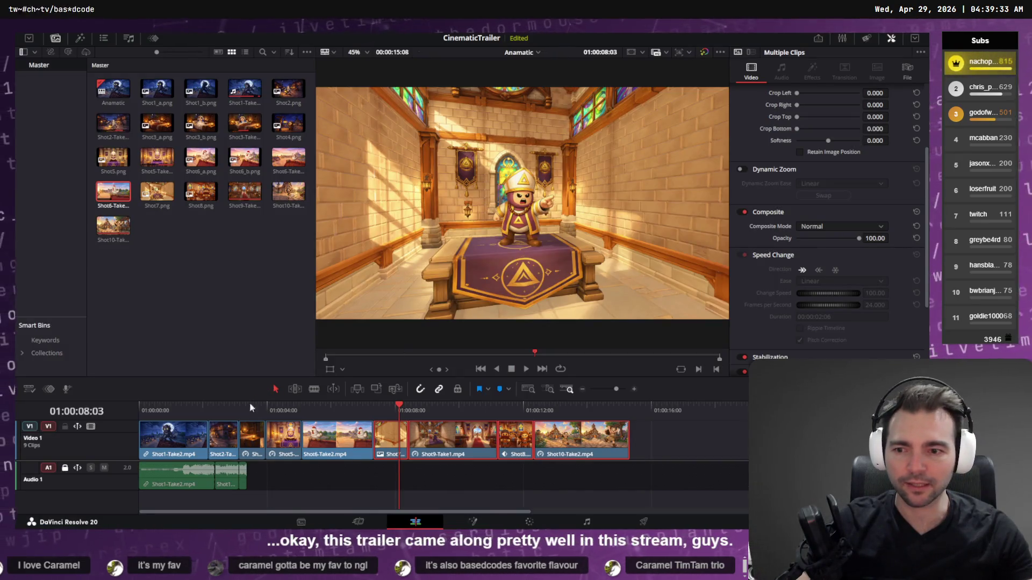
- Play the CinematicTrailer from the start, scrubbing back to re-watch the werewolf opening shot
key("Home")
key("space")
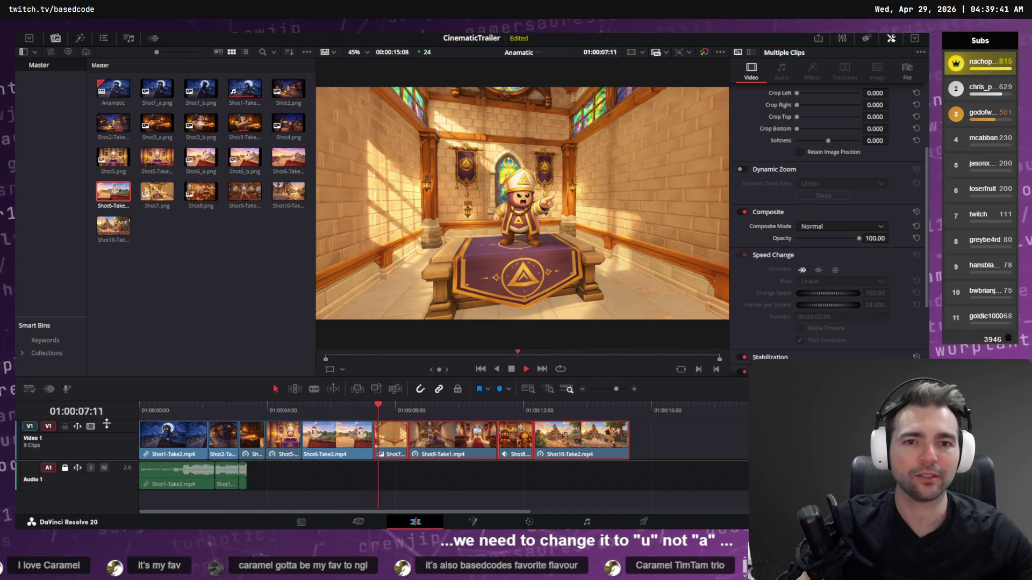
left_click(343, 412)
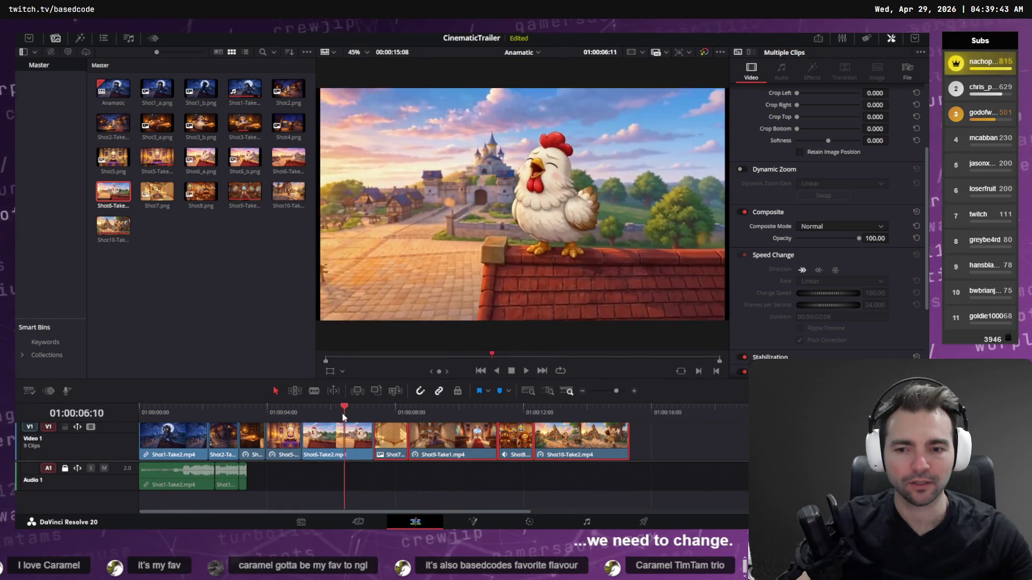
mouse_move(377, 412)
left_mouse_down()
mouse_move(176, 424)
mouse_move(316, 407)
mouse_move(375, 424)
mouse_move(156, 417)
mouse_move(298, 412)
mouse_move(284, 412)
left_mouse_up()
key("space")
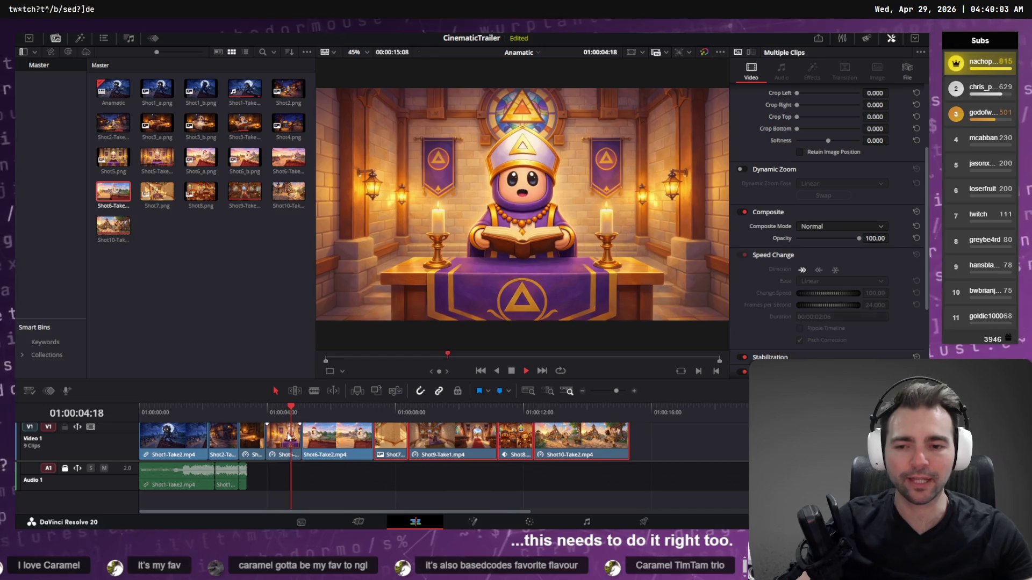
- Enable Dynamic Zoom on the Shot5 bishop clip and scrub through to check it
left_click(288, 437)
left_click(267, 411)
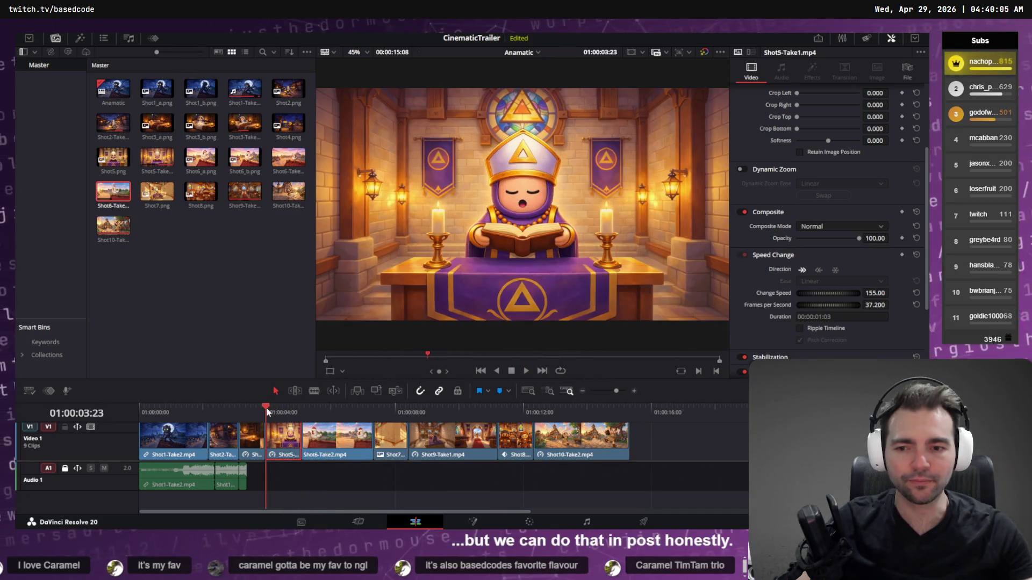
scroll(740, 288, "up", 3)
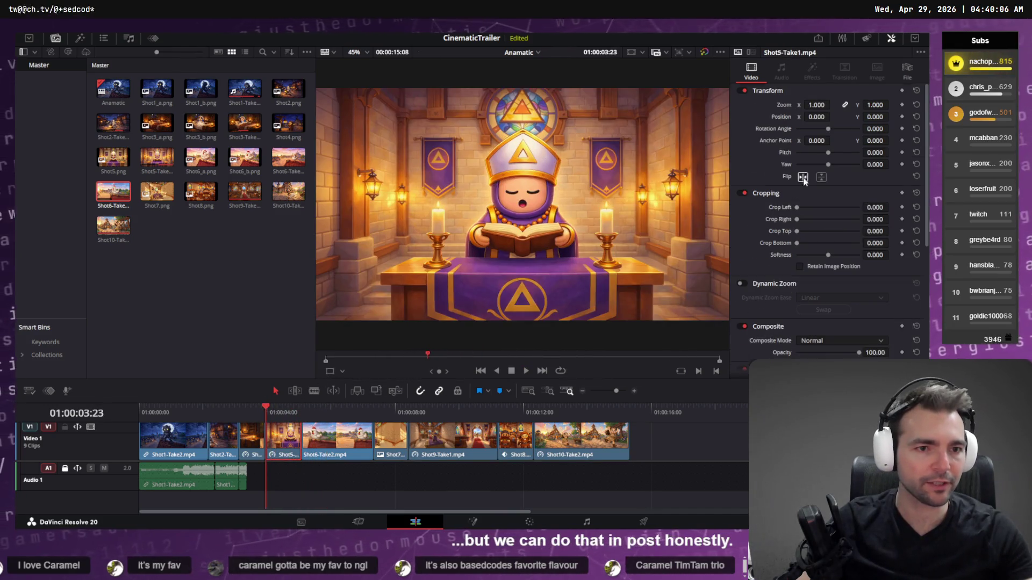
left_click(741, 284)
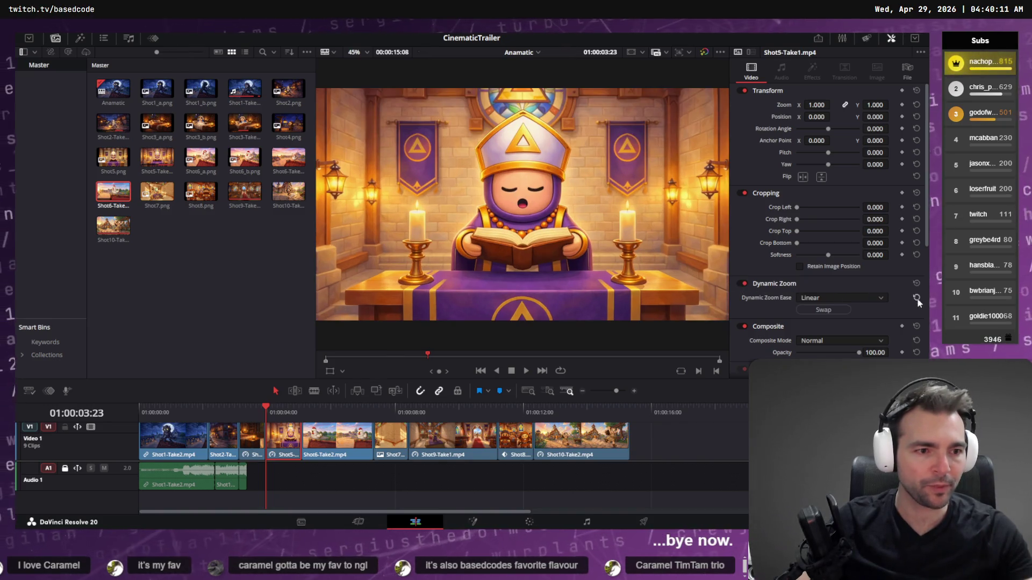
mouse_move(267, 412)
left_mouse_down()
mouse_move(301, 411)
mouse_move(202, 412)
left_mouse_up()
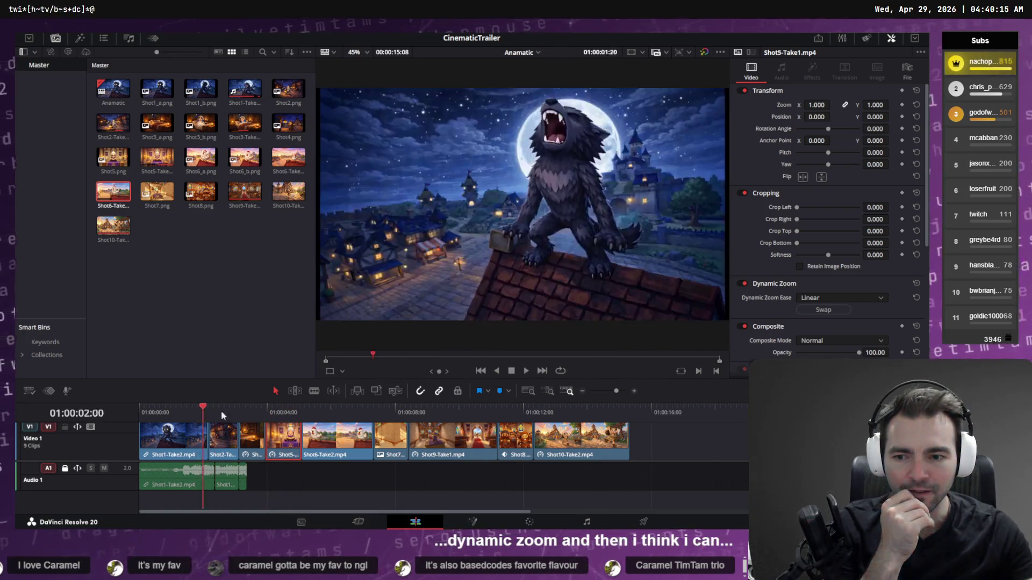
key("space")
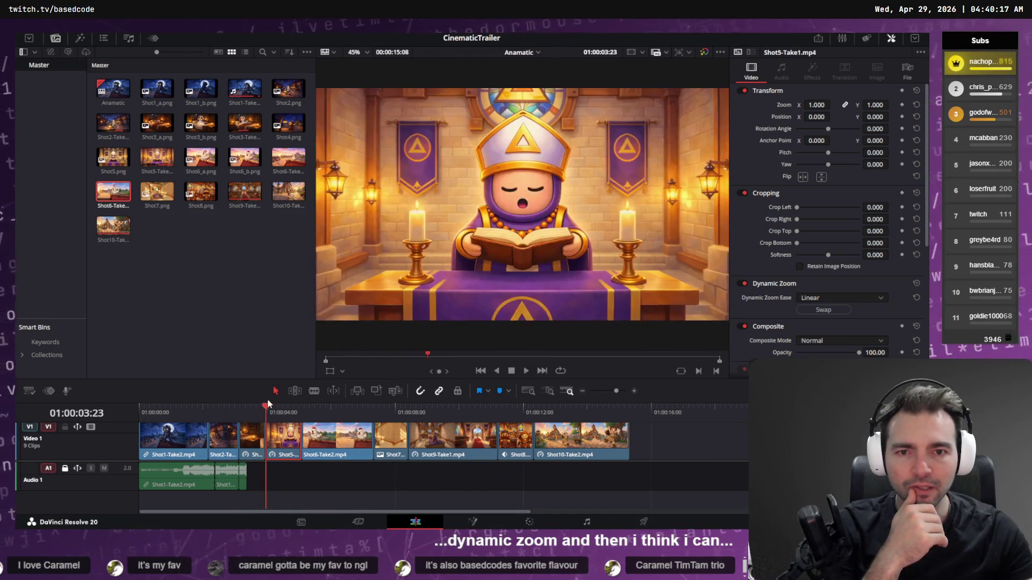
left_click(280, 410)
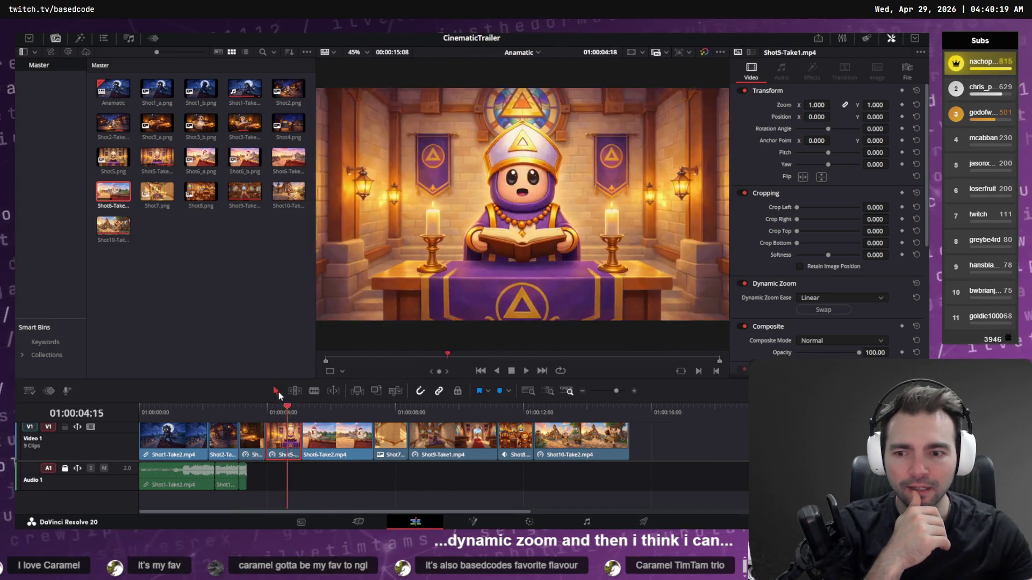
left_click(248, 412)
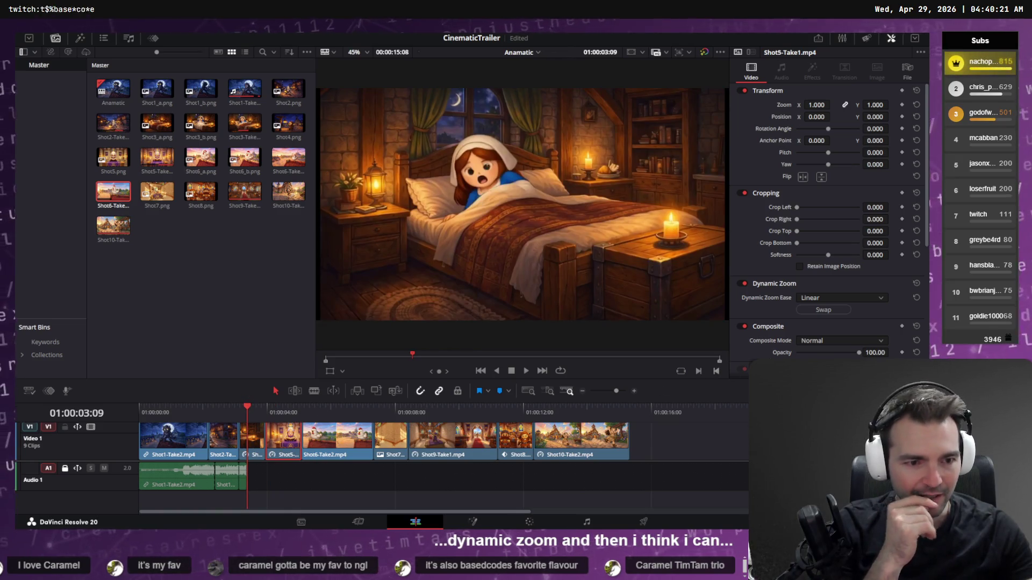
mouse_move(273, 410)
left_mouse_down()
mouse_move(304, 407)
mouse_move(209, 409)
left_mouse_up()
- Enable Dynamic Zoom on the Shot2 knight clip with Swap to reverse its direction
left_click(219, 436)
left_click(744, 284)
left_click(812, 310)
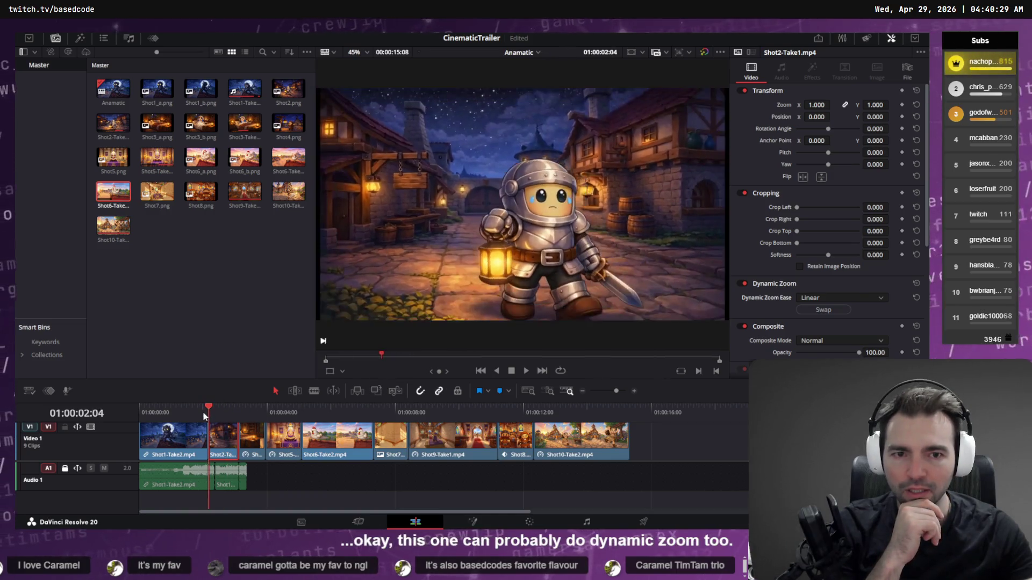
left_click(224, 409)
left_click_drag(224, 410, 247, 407)
- Play the trailer from the beginning to review both zooms
key("Home")
key("space")
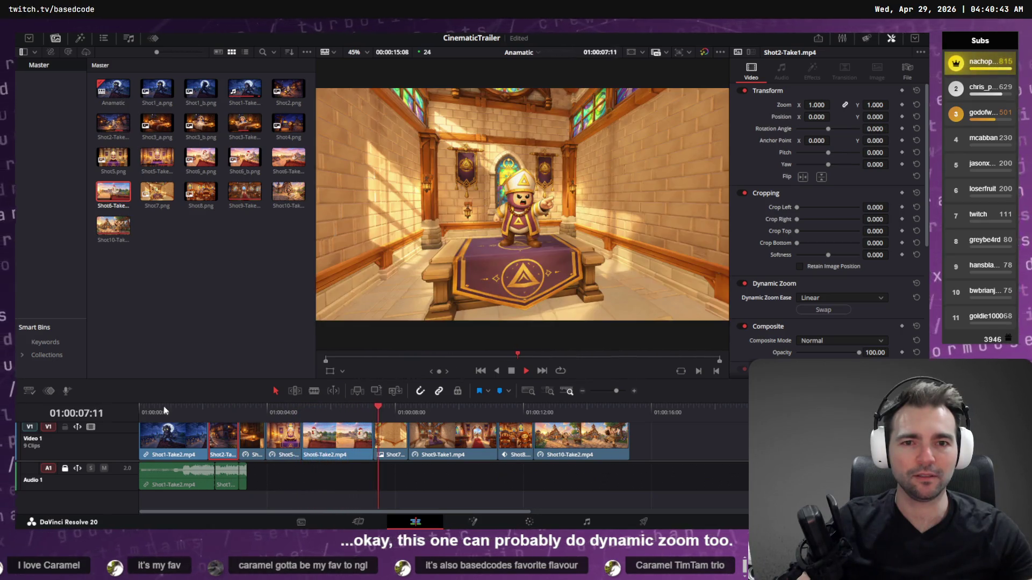
left_click(224, 412)
mouse_move(216, 425)
left_mouse_down()
mouse_move(154, 429)
mouse_move(266, 444)
mouse_move(662, 441)
mouse_move(386, 421)
mouse_move(126, 423)
left_mouse_up()
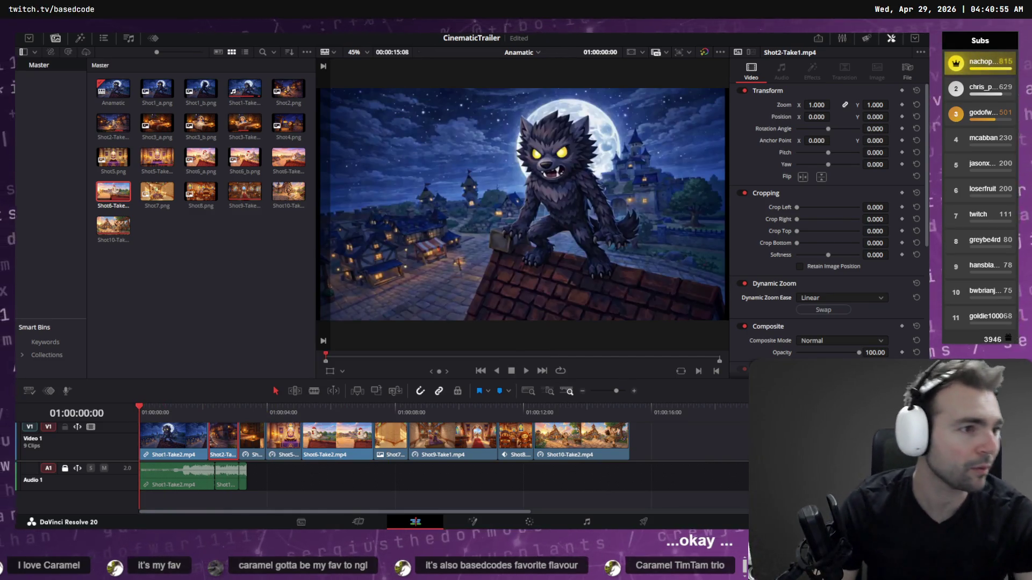
key("alt+Tab")
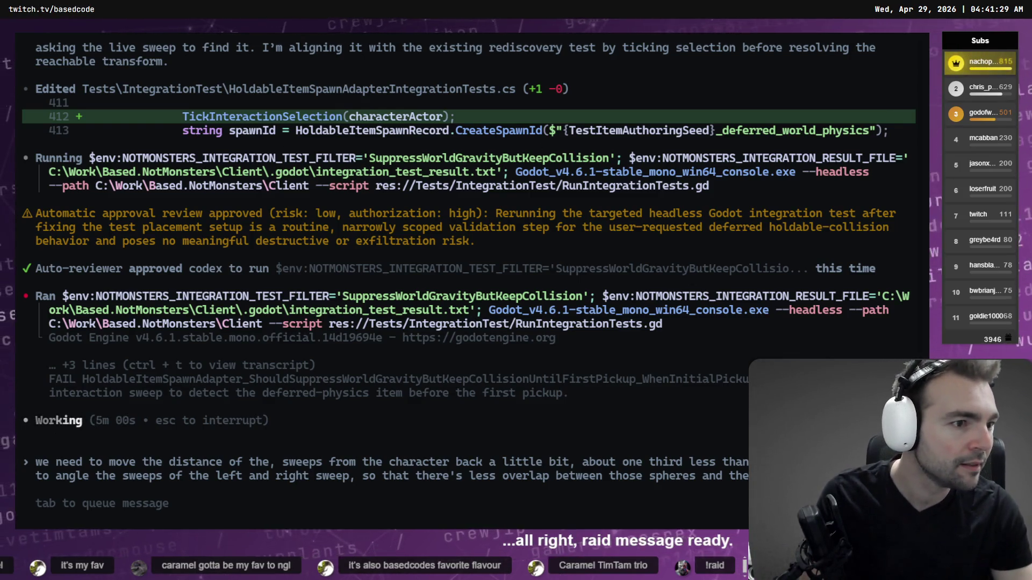
- Leave the drafted Codex follow-up and return to the Resolve trailer edit
key("alt+Tab")
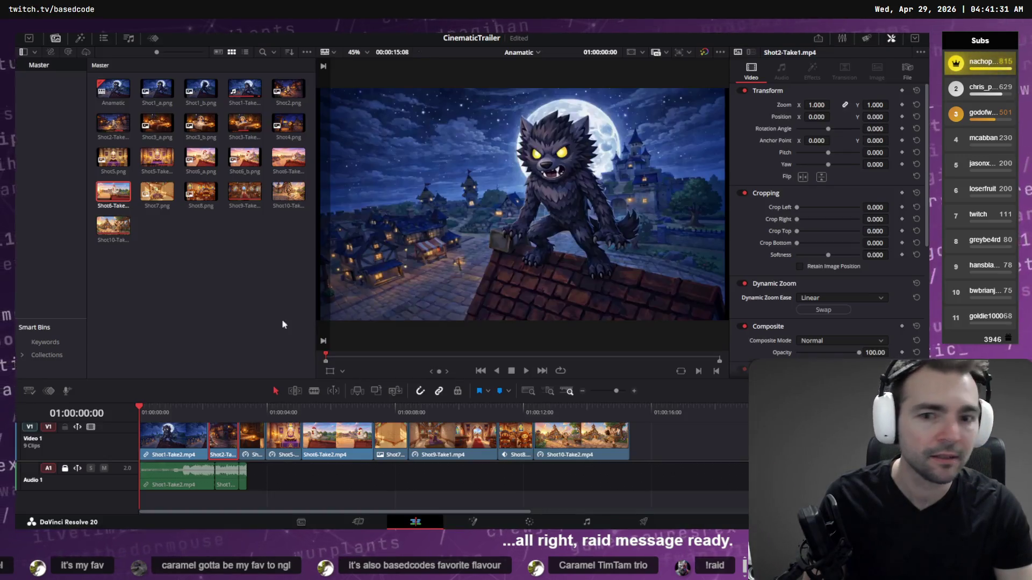
- Scrub into the werewolf opening shot, then bring up the Higgsfield video page
left_click_drag(141, 412, 180, 410)
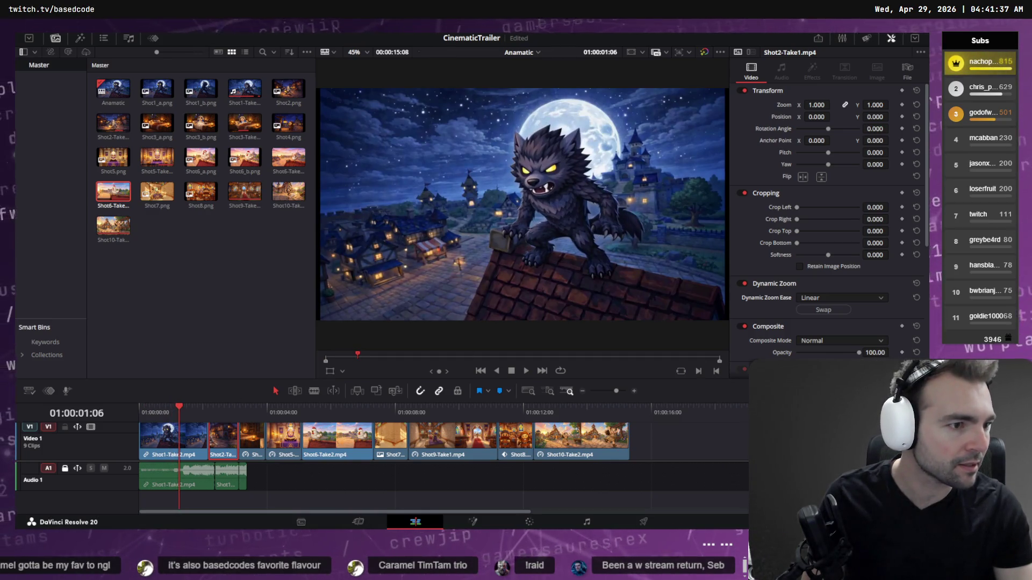
key("alt+Tab")
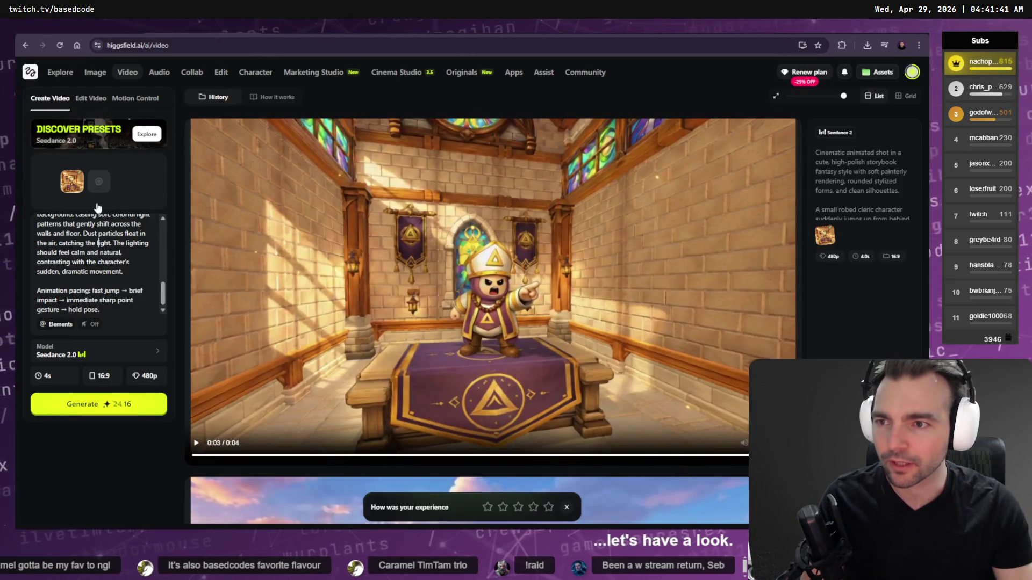
- Replace the cleric reference with the werewolf image and clear the old prompt
left_click(85, 172)
key("ctrl+a")
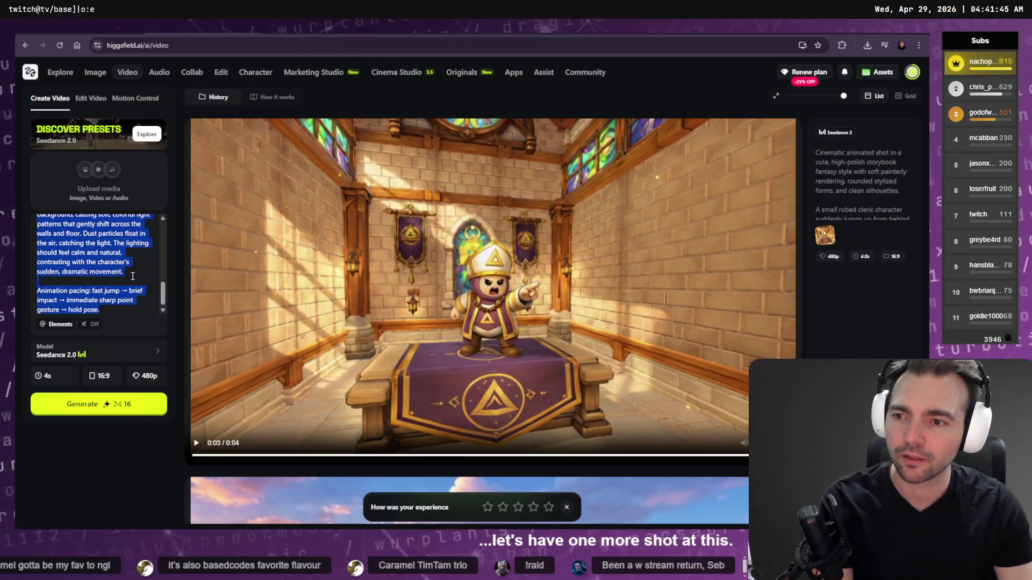
key("BackSpace")
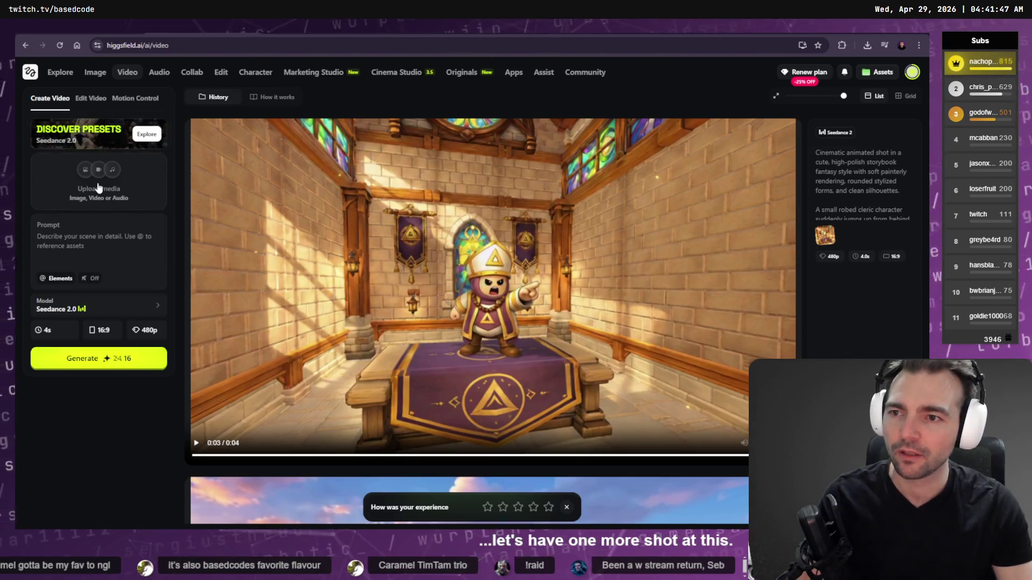
left_click(68, 190)
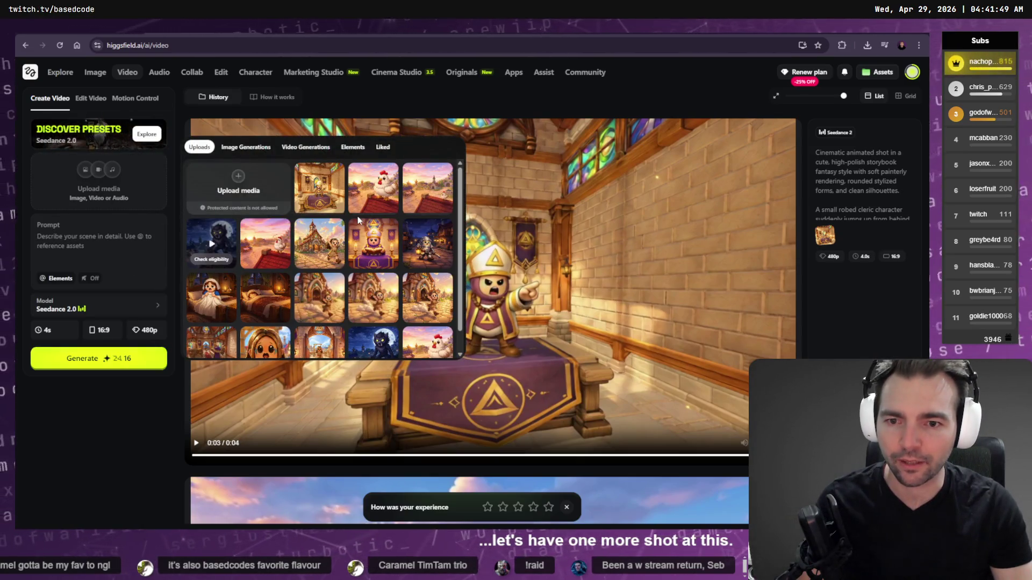
left_click(360, 321)
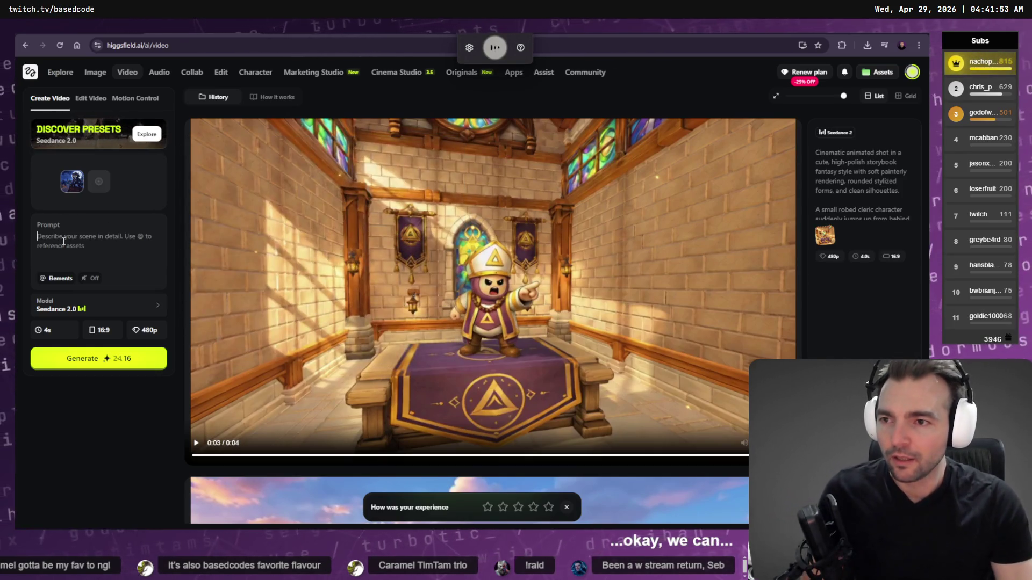
- Write the prompt: a werewolf takes a large breath and howls an 'ooooo' sound, with faint stars
type("a werewolf takes a large breath")
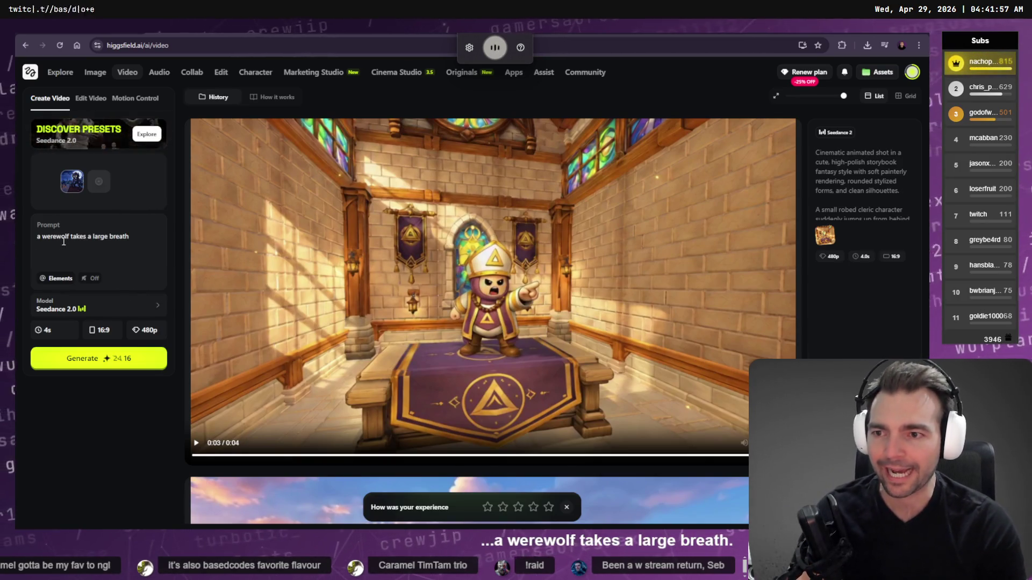
type(" and then howls at the moon.")
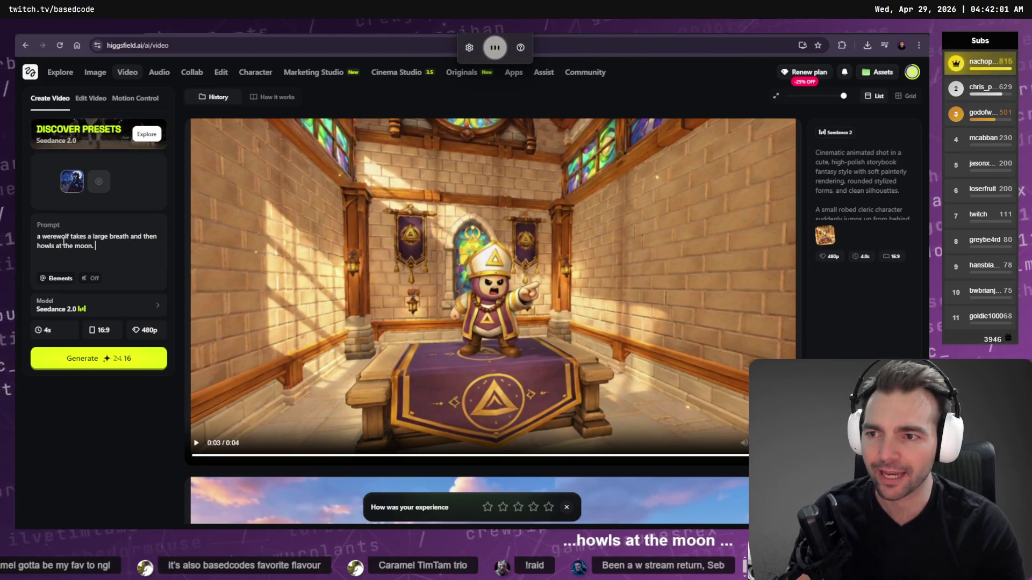
type("wards and purses his")
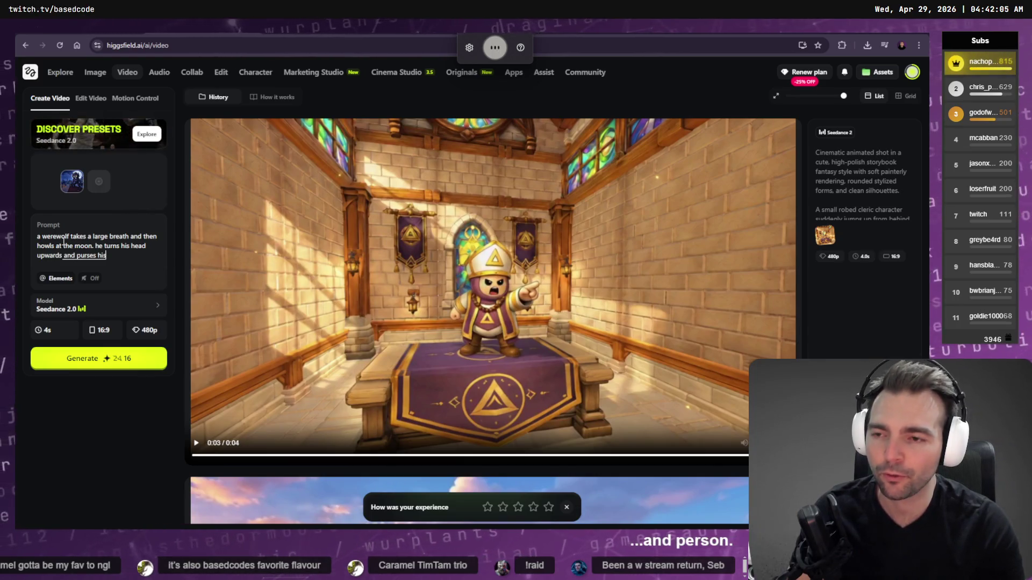
type(" to make an 0 sound")
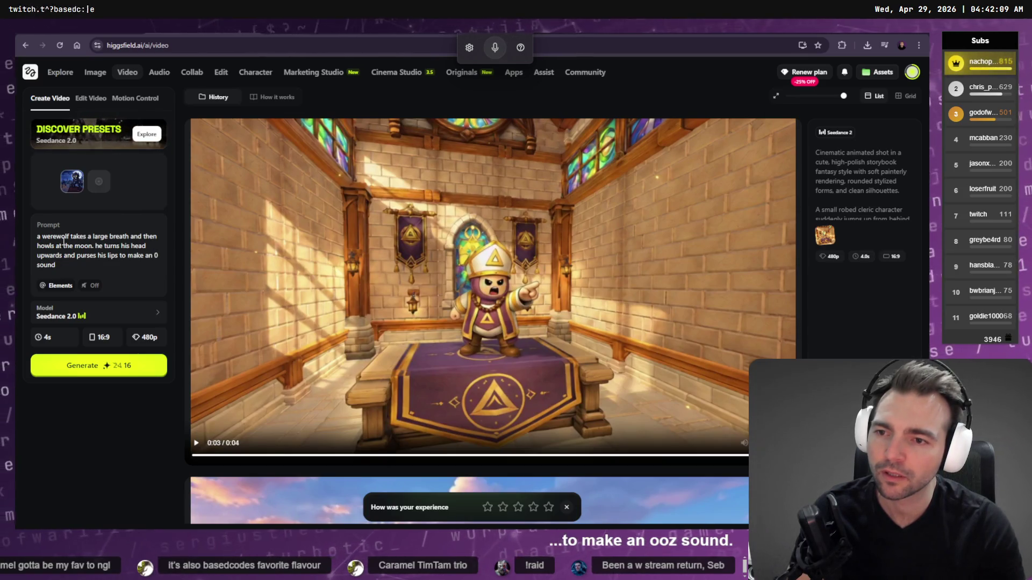
type("ooooo\"")
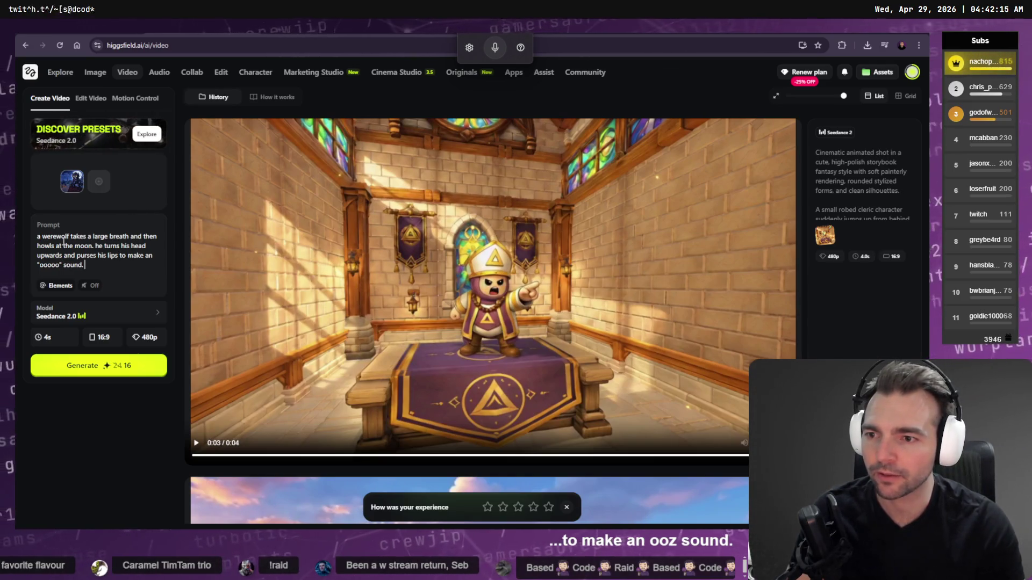
key("Return")
key("Return")
type("The")
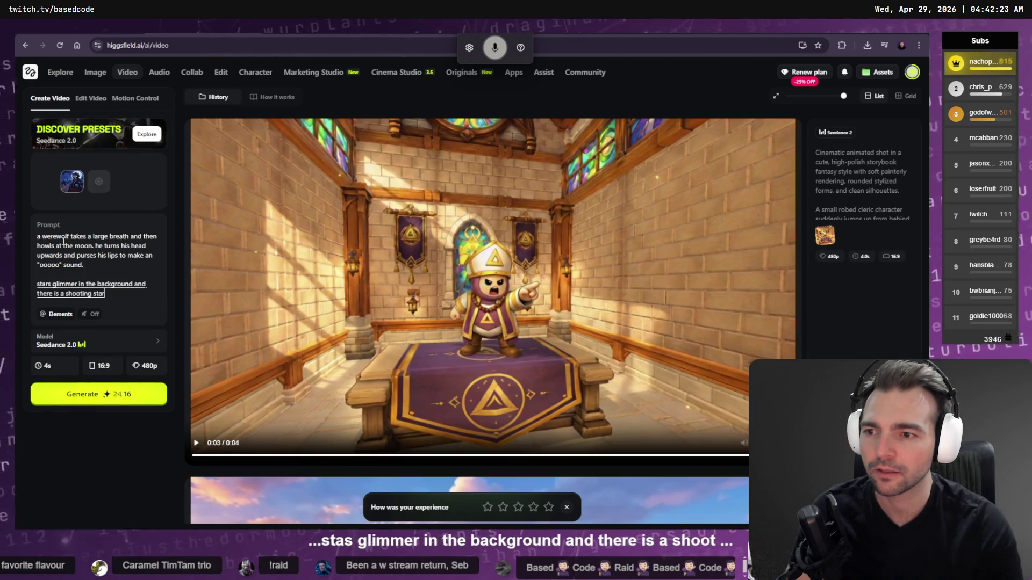
type("faint")
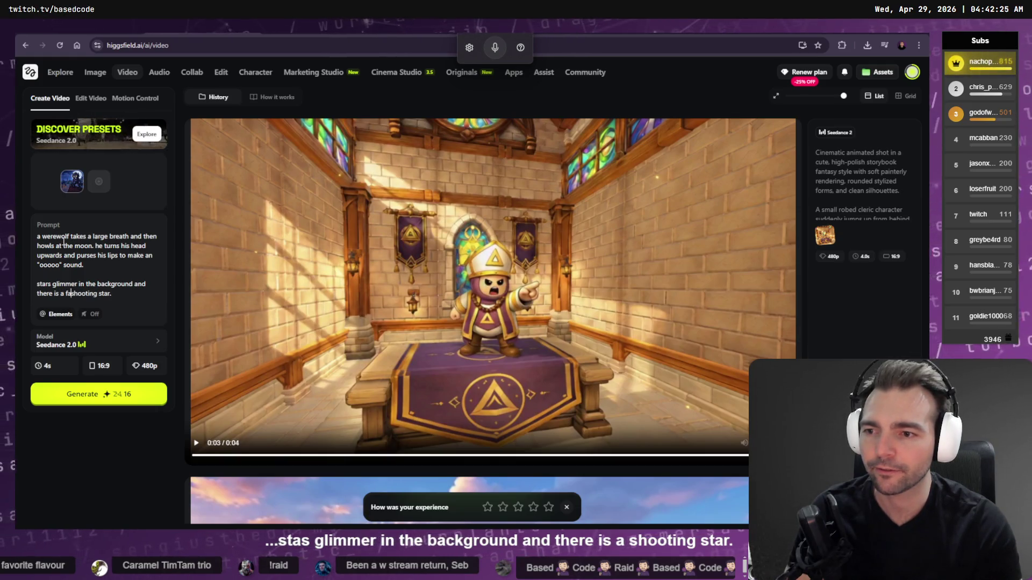
type("faint")
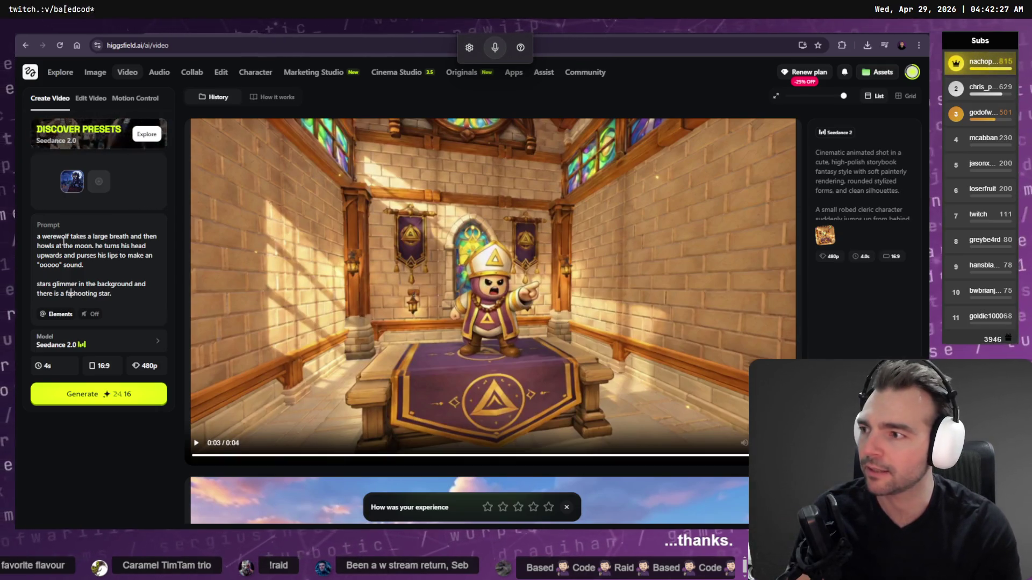
- Fix sentence capitalisation and add that the werewolf closes his eyes as he howls
key("End")
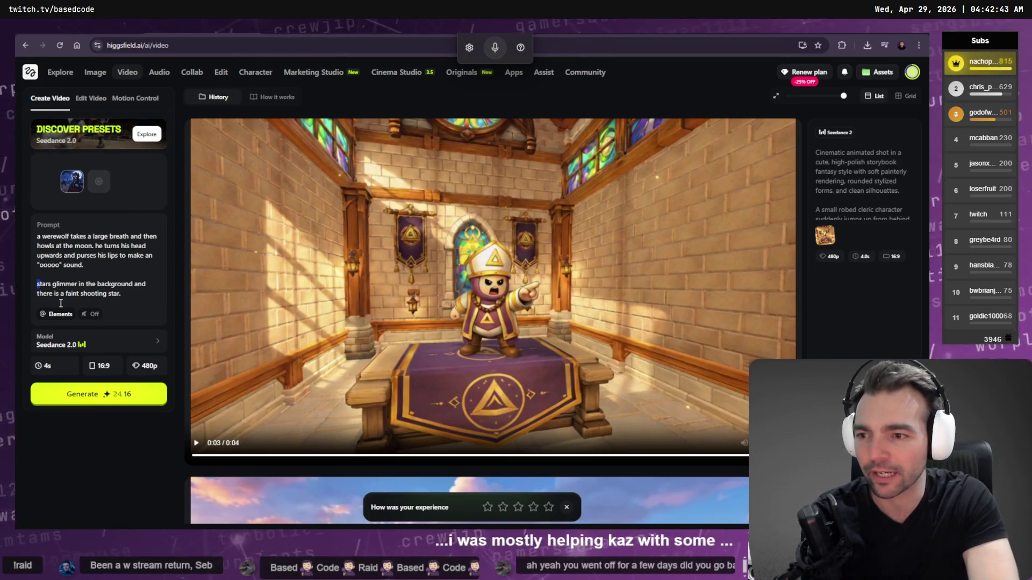
type("S")
left_click(146, 296)
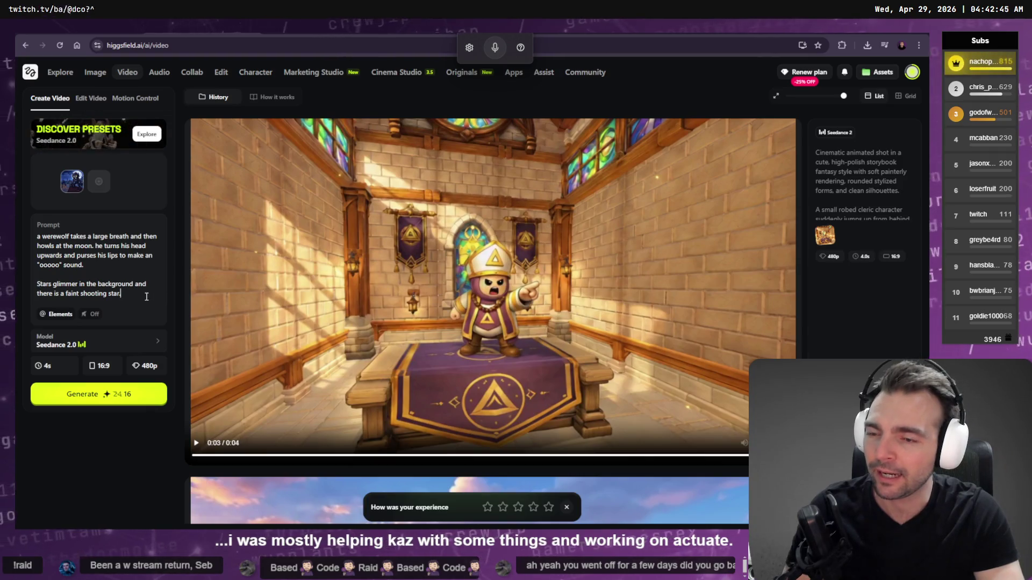
type("A")
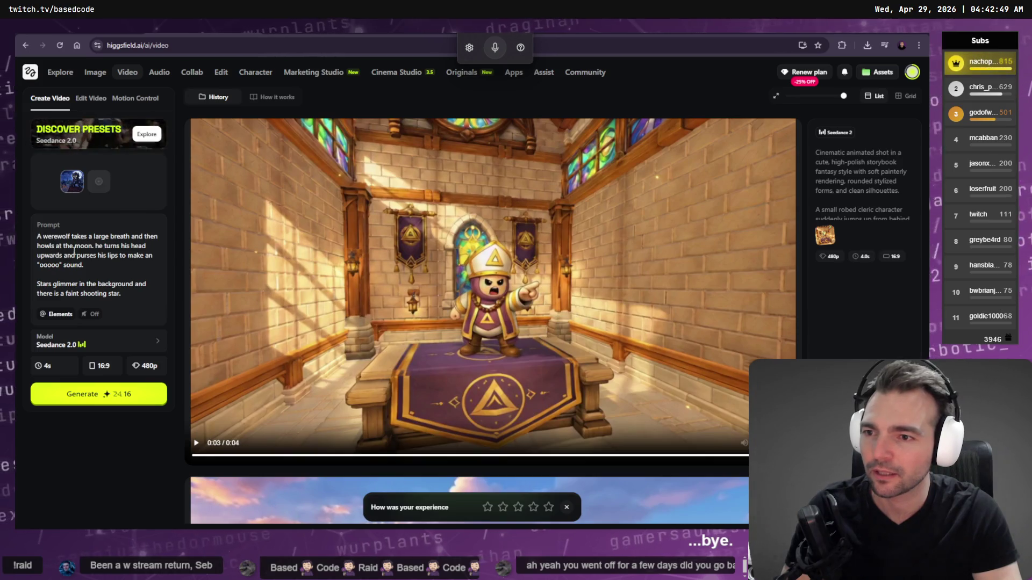
left_click(98, 246)
key("BackSpace")
type("HH")
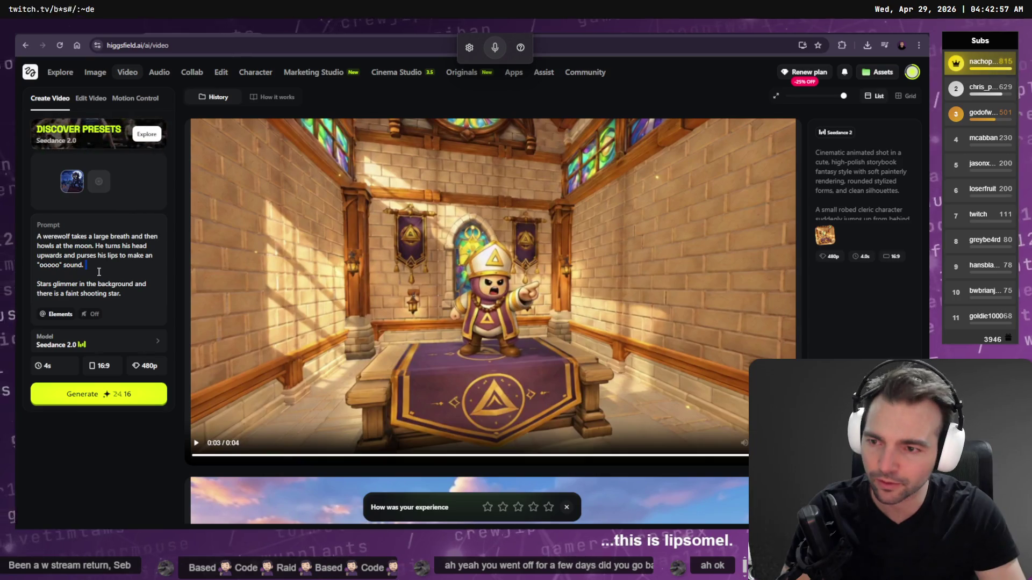
type("as he howls")
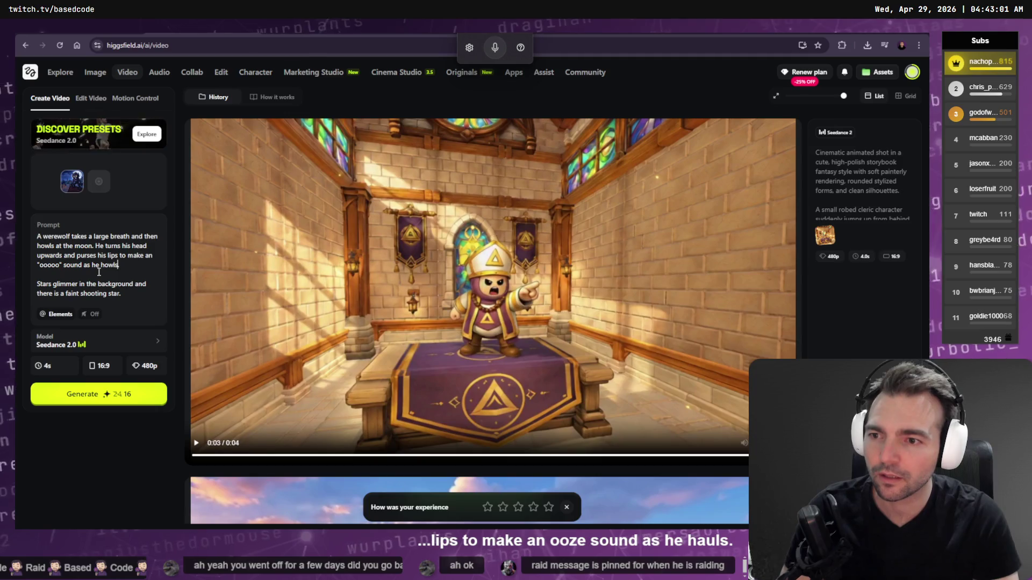
type("and d")
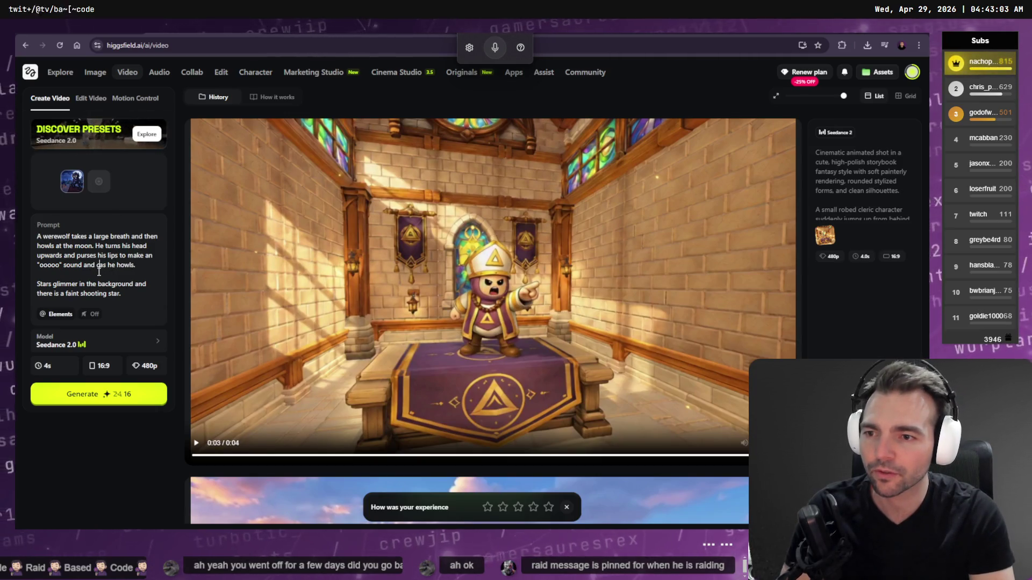
type("is eyes")
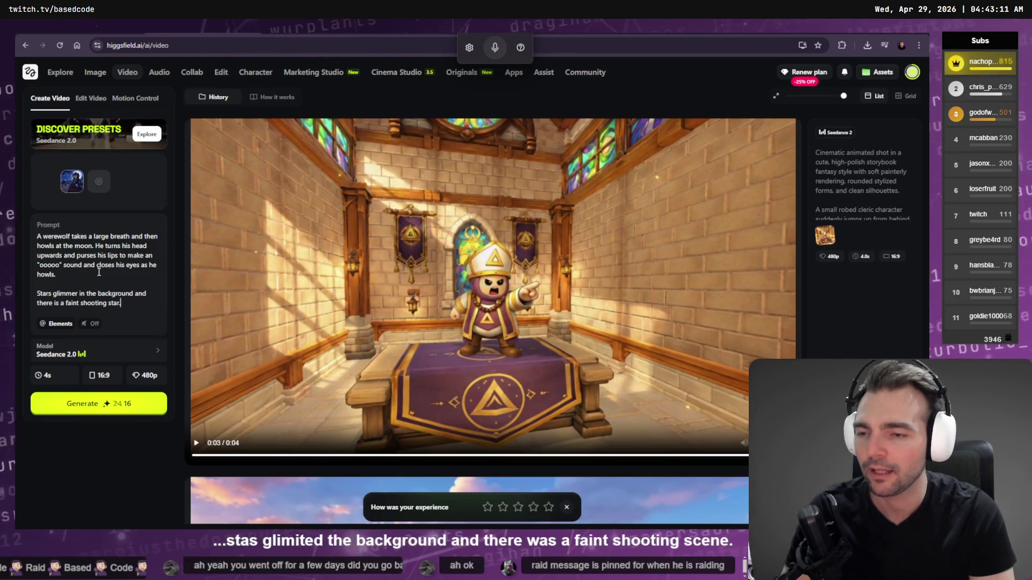
- Add 'The camera moves slowly from right to left.' and generate the clip
key("Return")
key("Return")
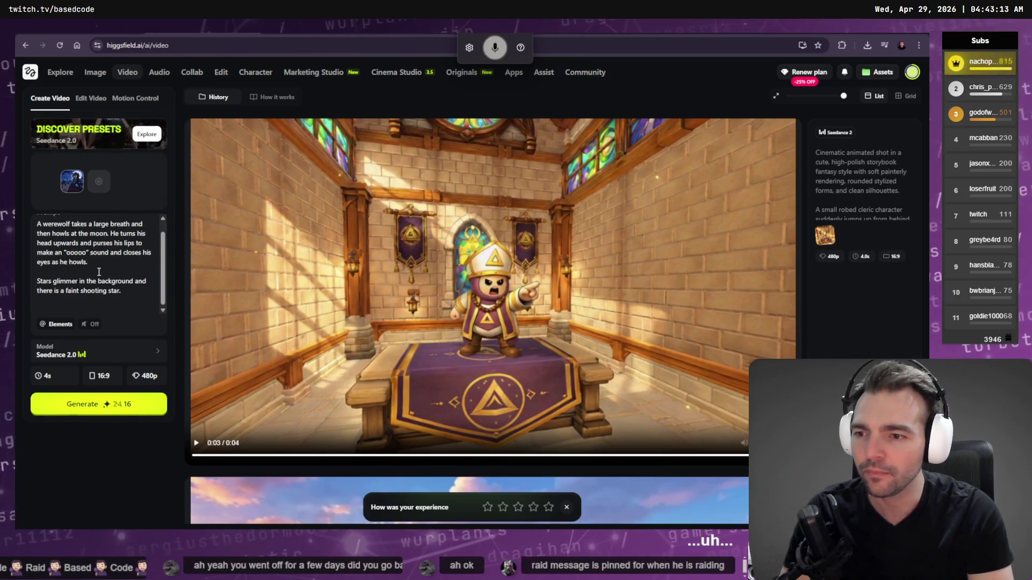
type("The camera moves s")
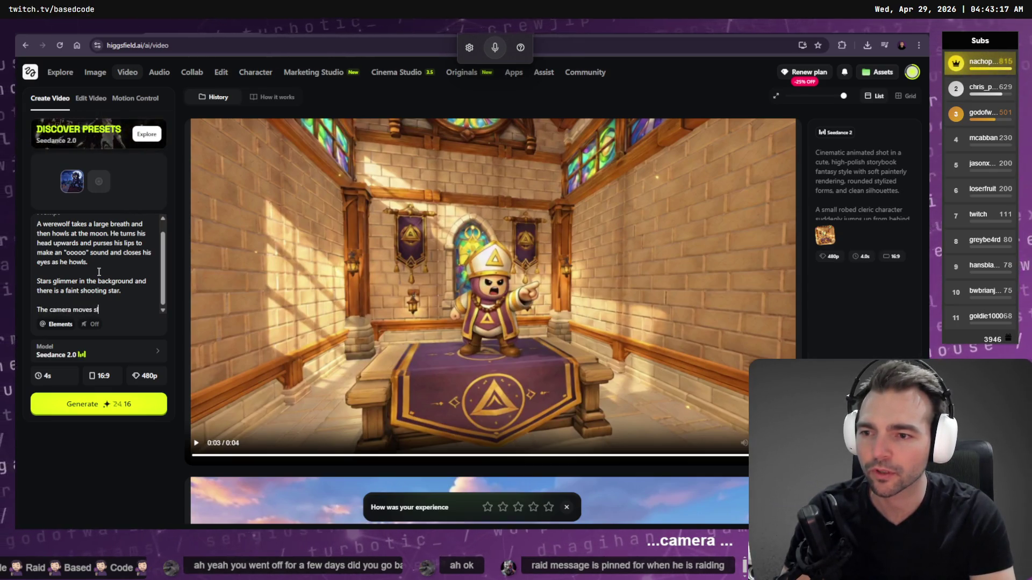
type("ly from rig")
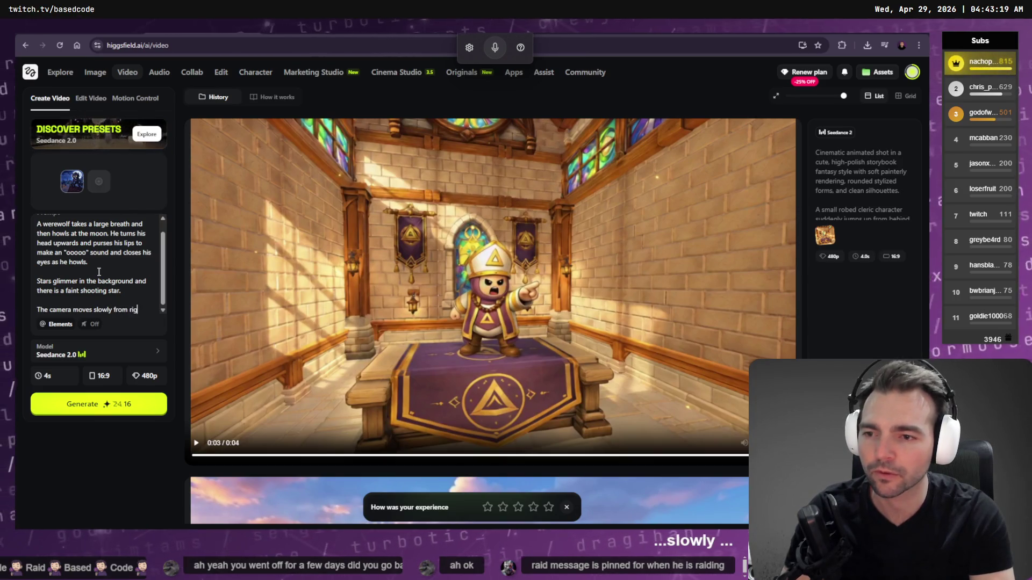
type("left.")
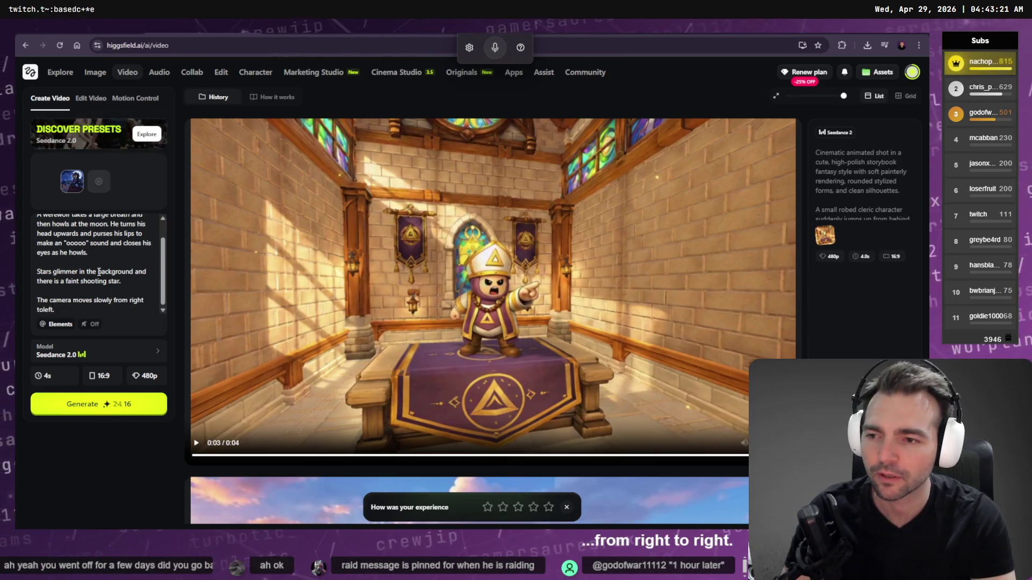
key("BackSpace")
key("BackSpace")
key("BackSpace")
type("le")
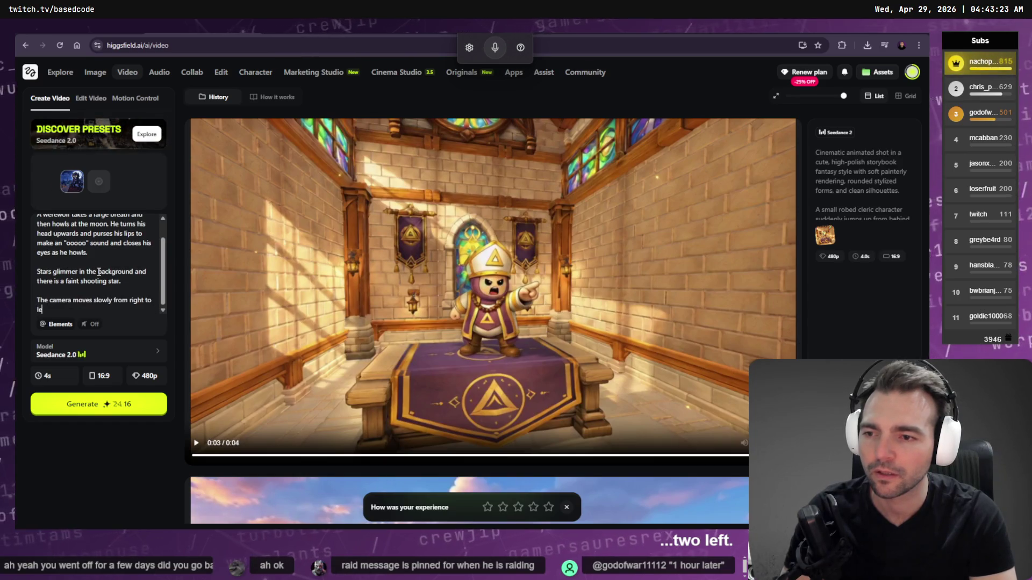
left_click(141, 412)
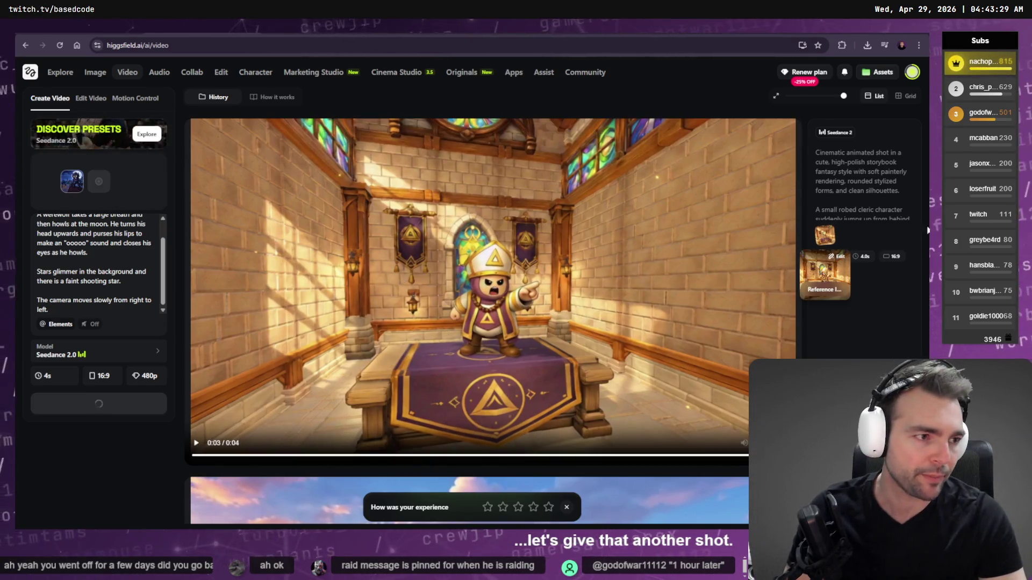
key("alt+Tab")
- Check a later trailer shot, scroll to the sleeping-maiden clip in history, and select the werewolf prompt
mouse_move(186, 413)
left_mouse_down()
mouse_move(149, 414)
mouse_move(562, 396)
mouse_move(233, 406)
mouse_move(257, 409)
left_mouse_up()
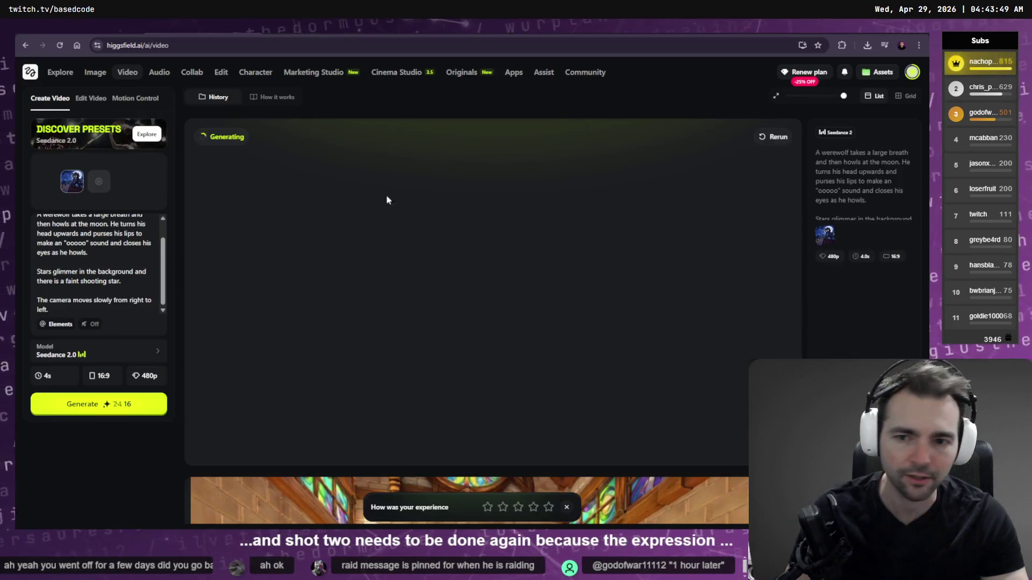
key("alt+Tab")
scroll(392, 249, "down", 6)
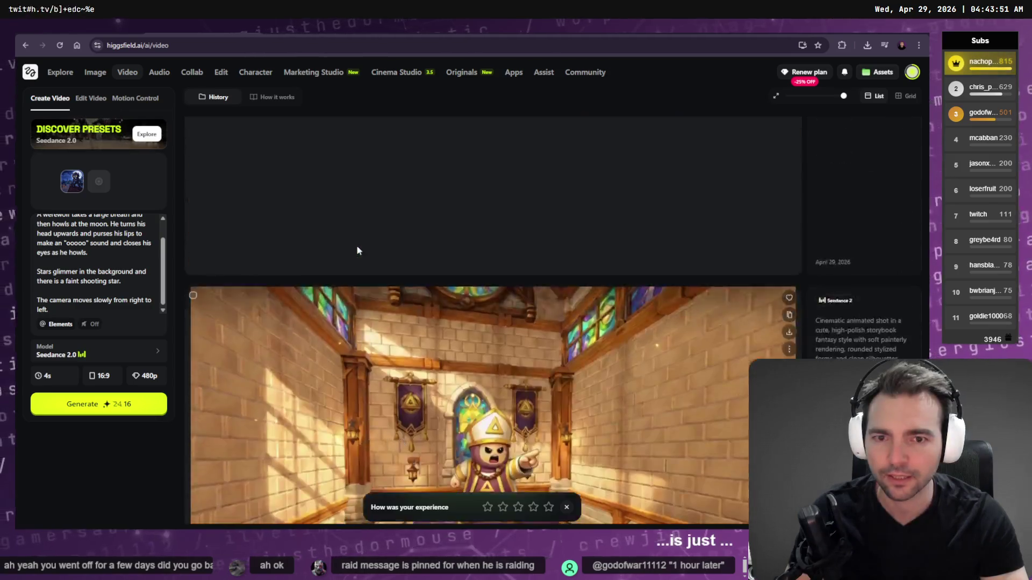
scroll(452, 200, "down", 15)
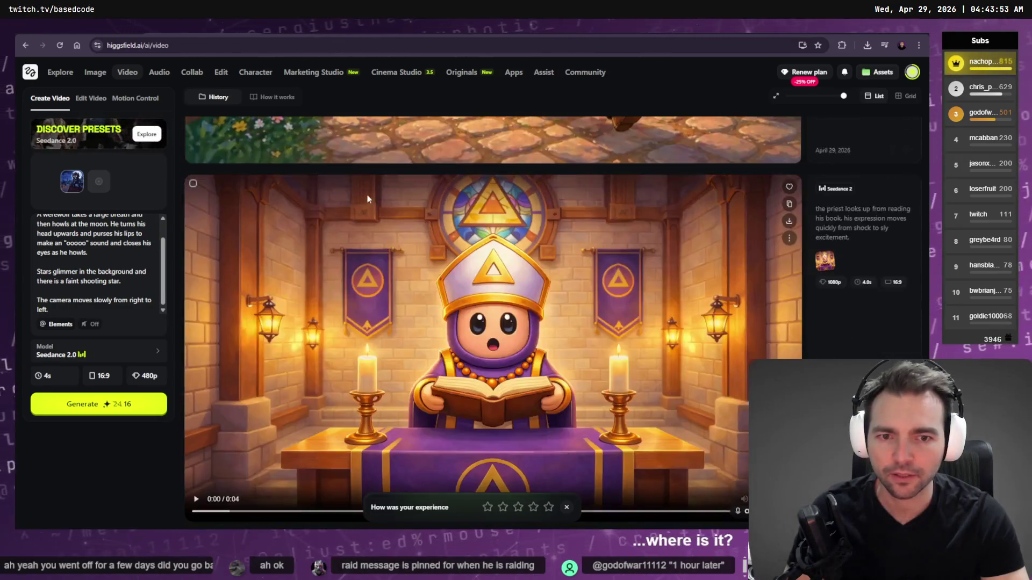
scroll(471, 254, "down", 5)
scroll(506, 247, "up", 3)
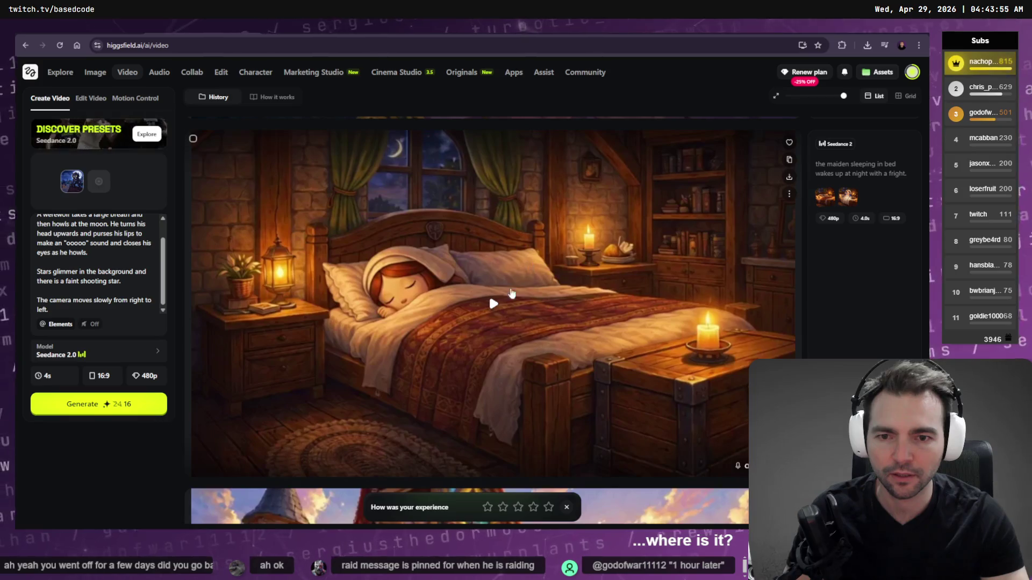
left_click(113, 270)
key("ctrl+a")
- Clear the werewolf prompt and replace the reference image with the maiden image
key("BackSpace")
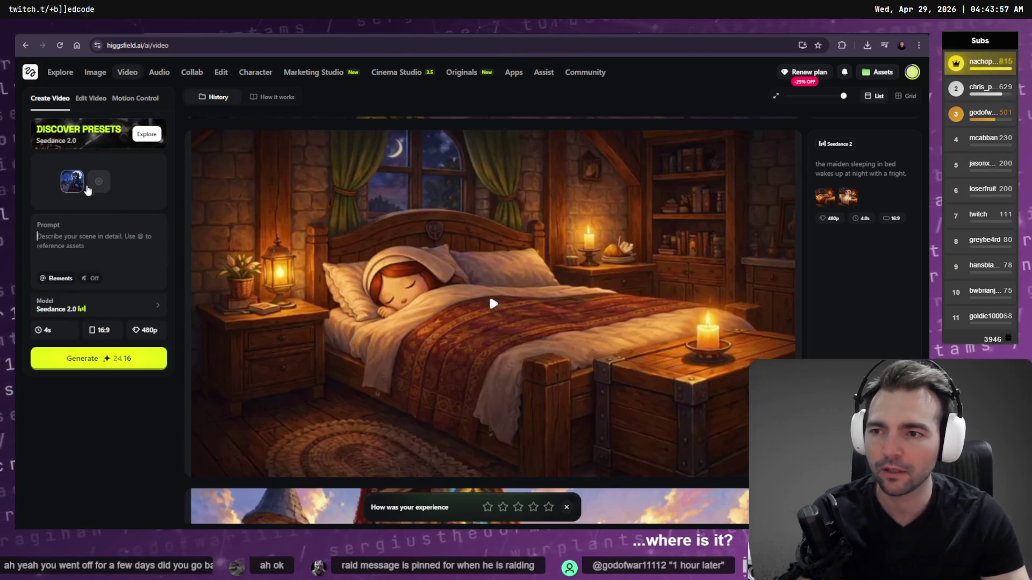
left_click(83, 173)
left_click(99, 243)
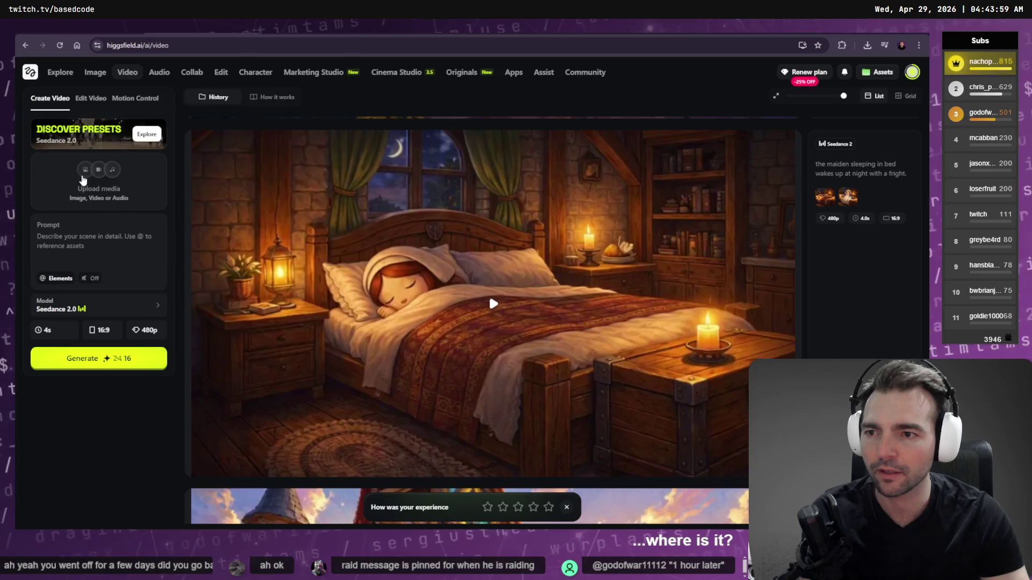
left_click(83, 173)
scroll(290, 239, "down", 1)
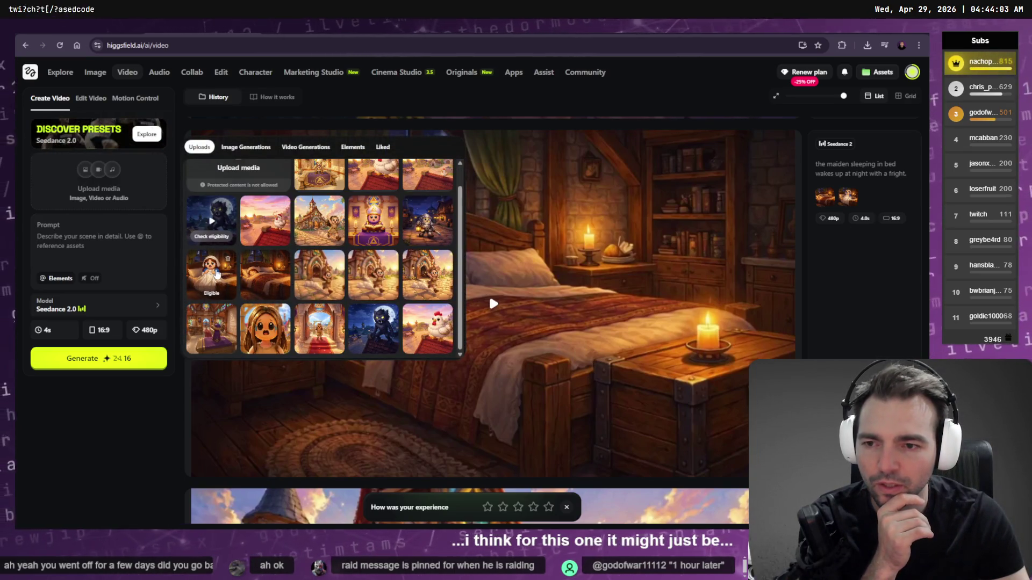
left_click(212, 272)
left_click(78, 227)
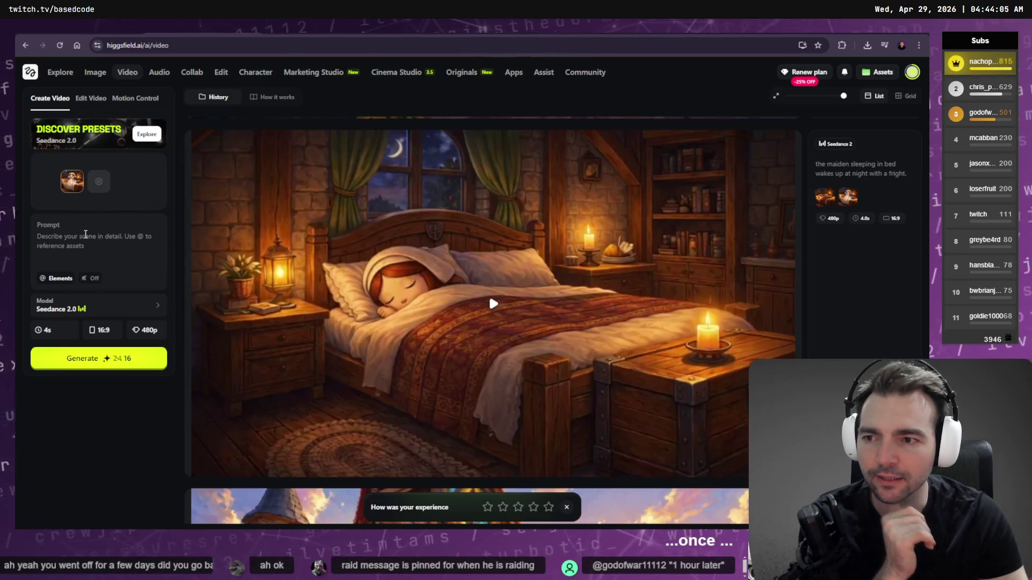
- Dictate the prompt 'this character was sleeping but jolts awake as she hears a loud sound in the night.'
key("ctrl+space")
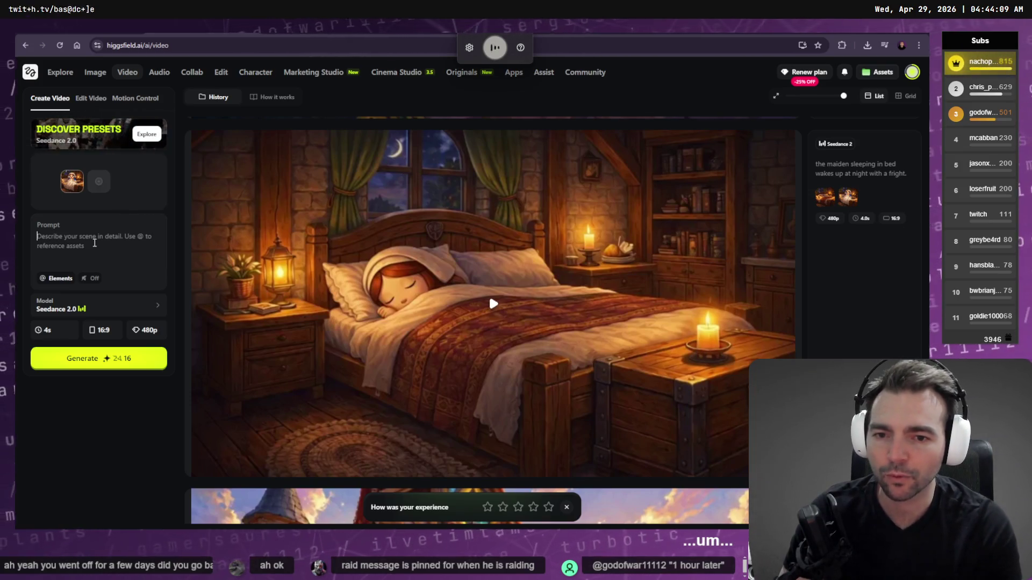
type("this character was sleeping but")
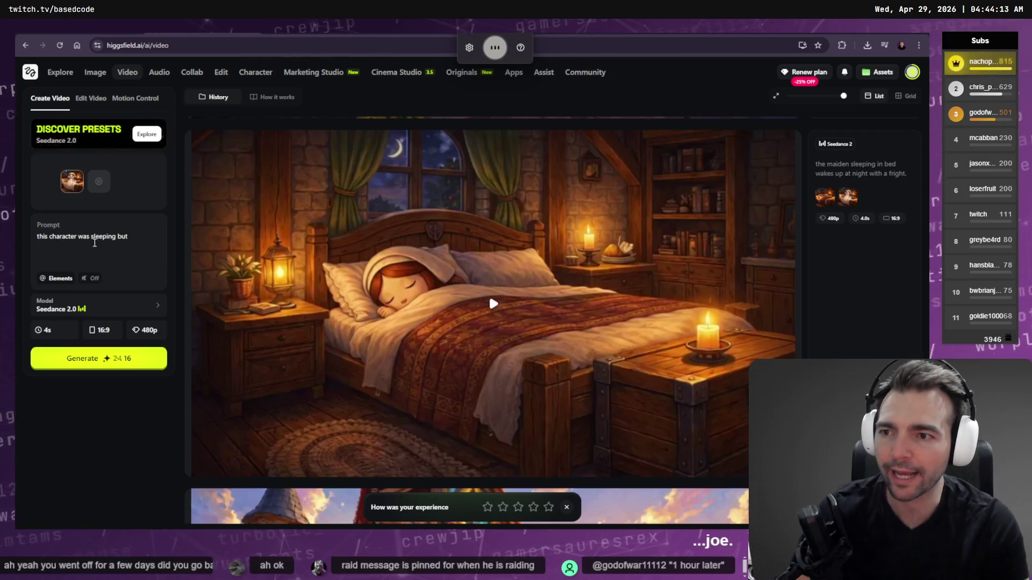
type(" jolts awake as she hears a loud sound in the night")
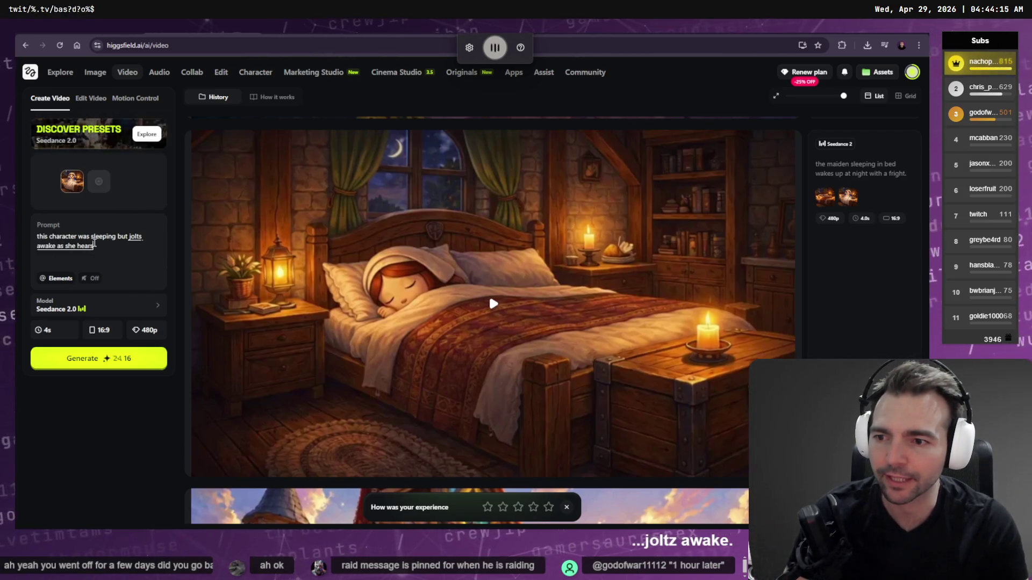
type(".")
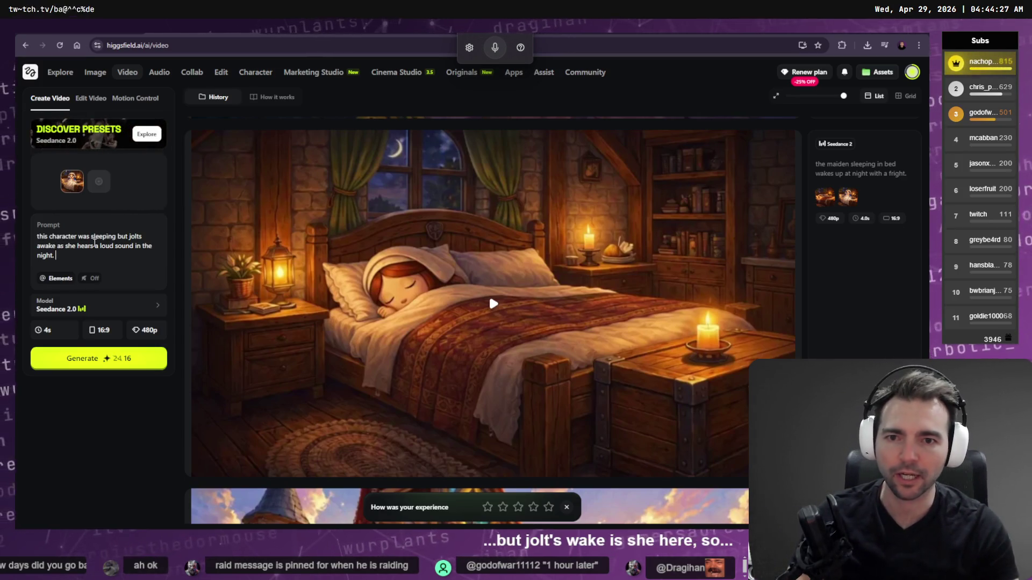
key("Return")
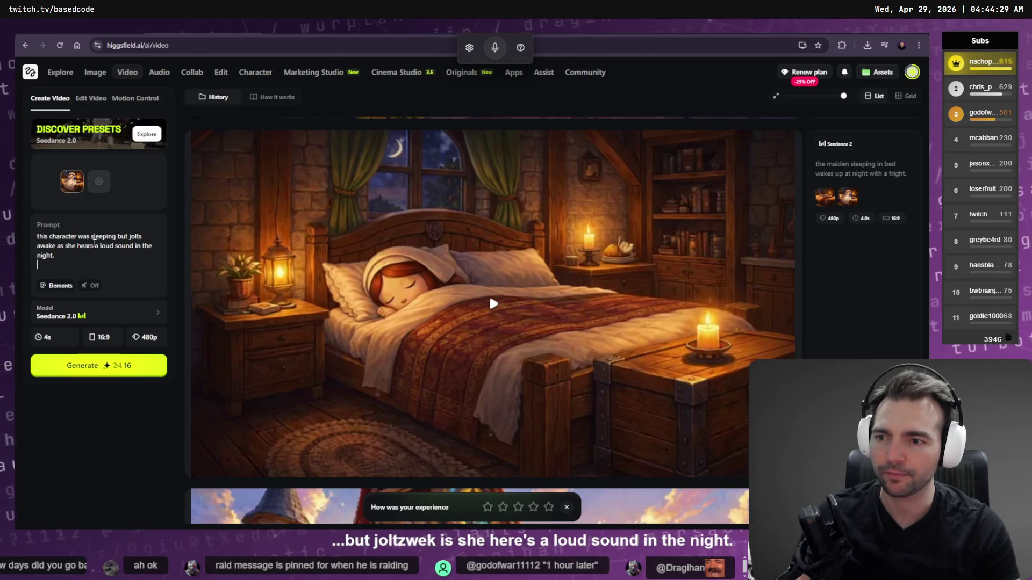
key("Return")
type("the candles flicker faintly.")
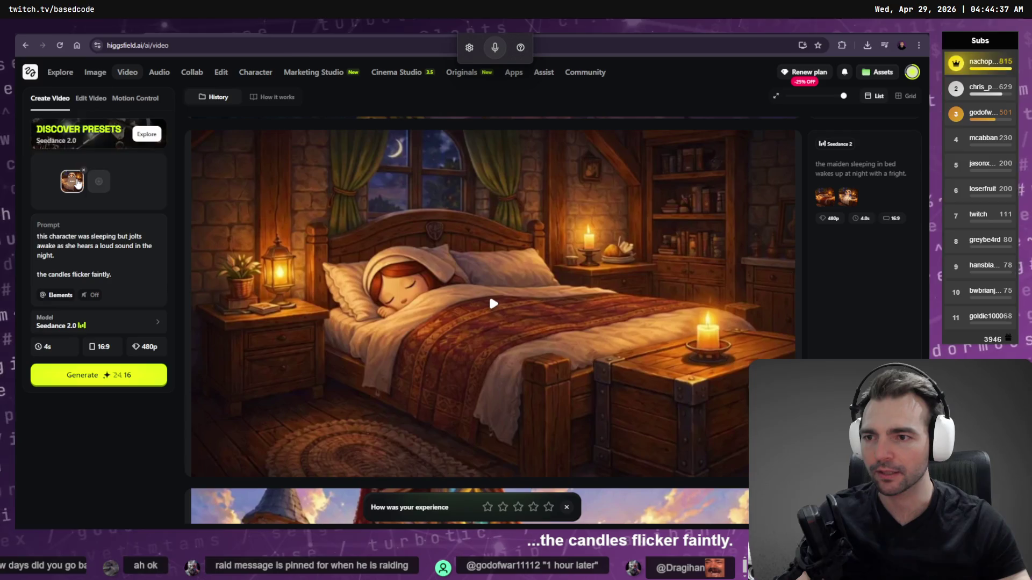
left_click(73, 181)
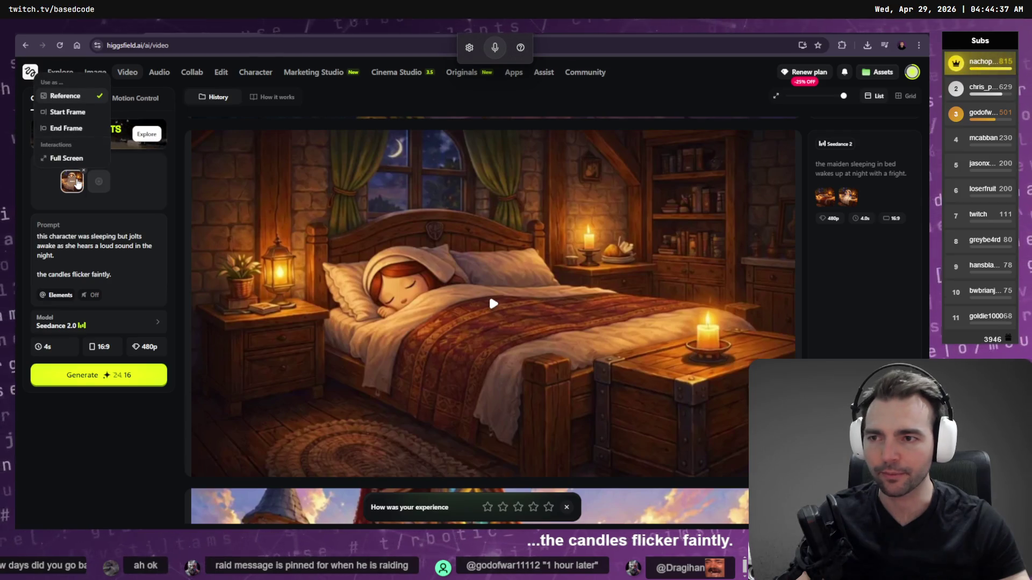
- Review the Resolve trailer edit, the coding agent's terminal output and the storyboard whiteboard
key("alt+Tab")
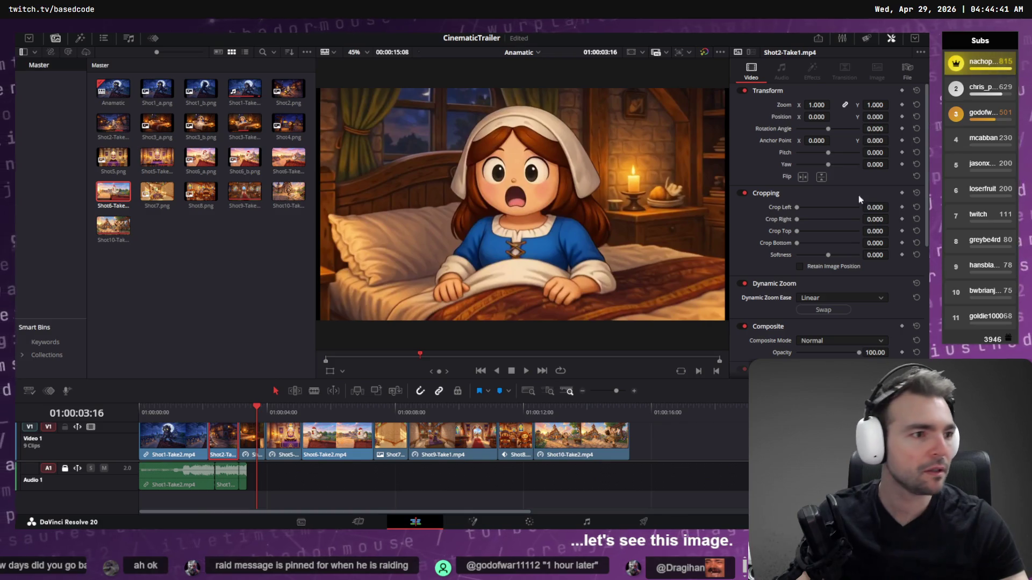
key("alt+Tab")
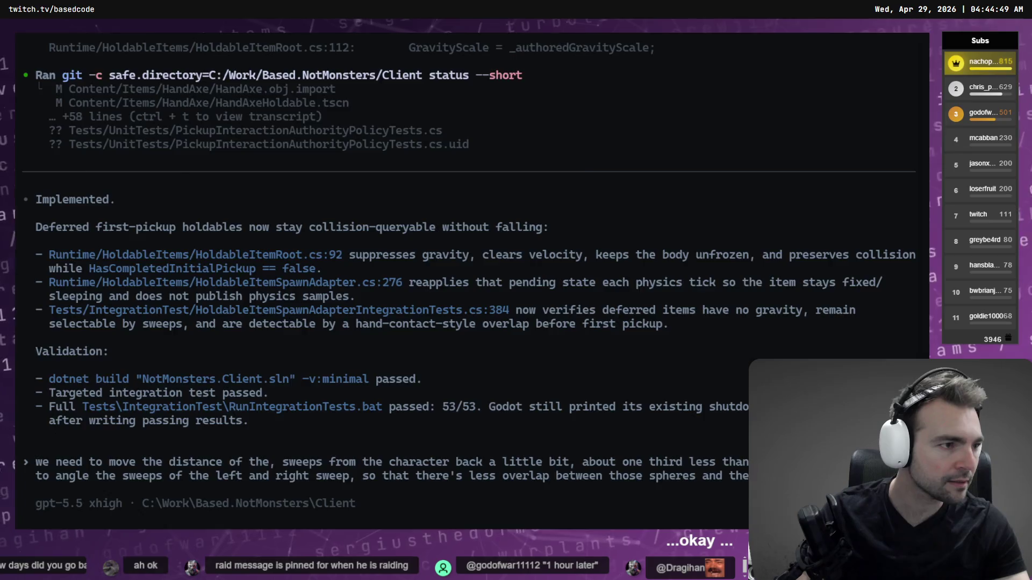
key("alt+Tab")
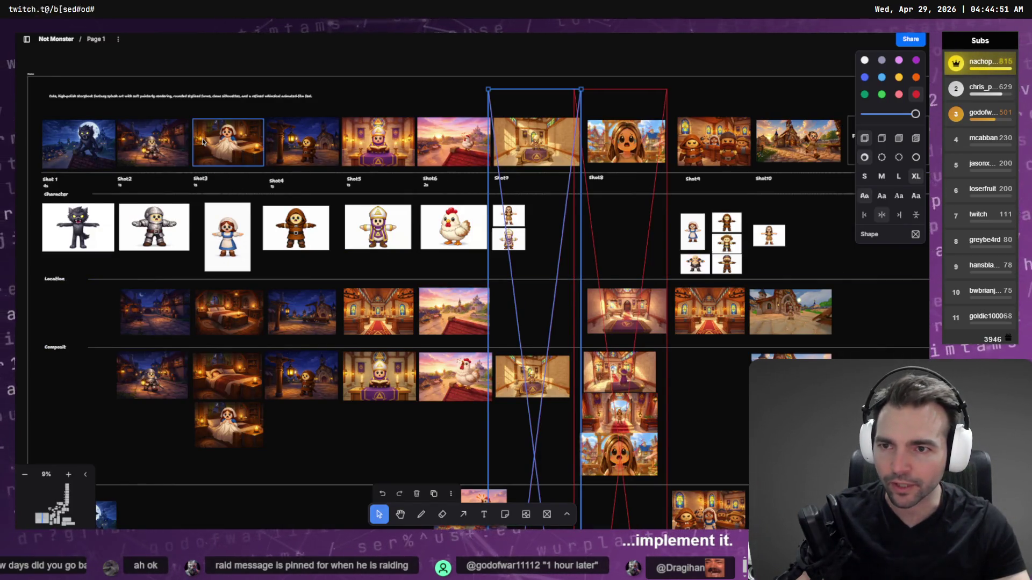
scroll(204, 141, "up", 10)
scroll(268, 159, "down", 3)
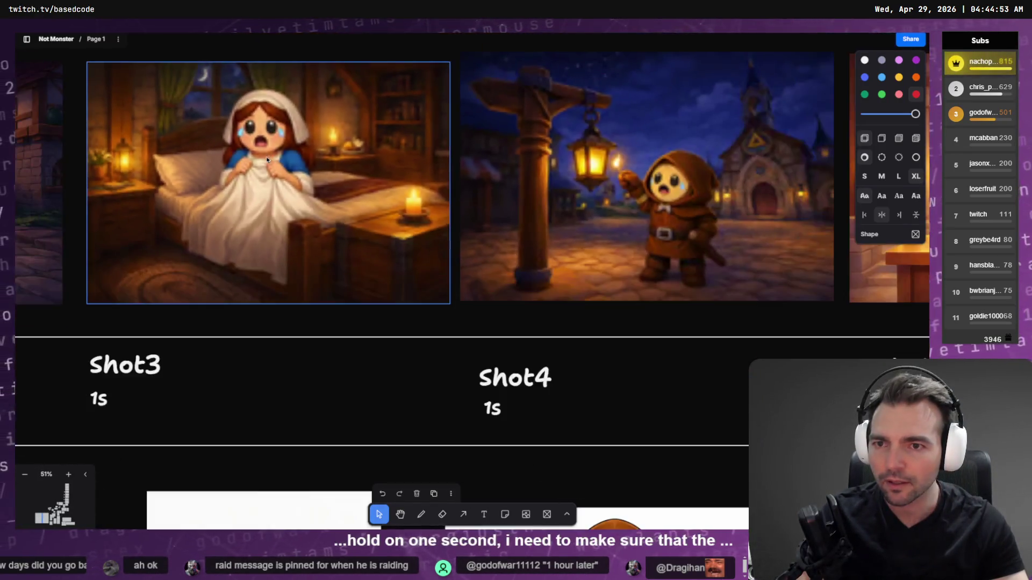
scroll(269, 159, "down", 2)
key("alt+Tab")
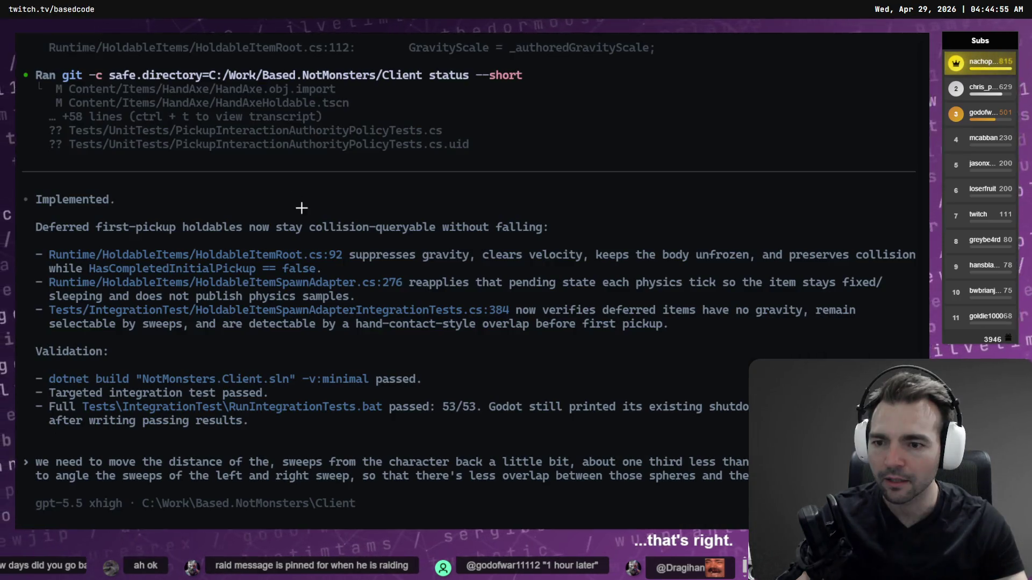
key("alt+Tab")
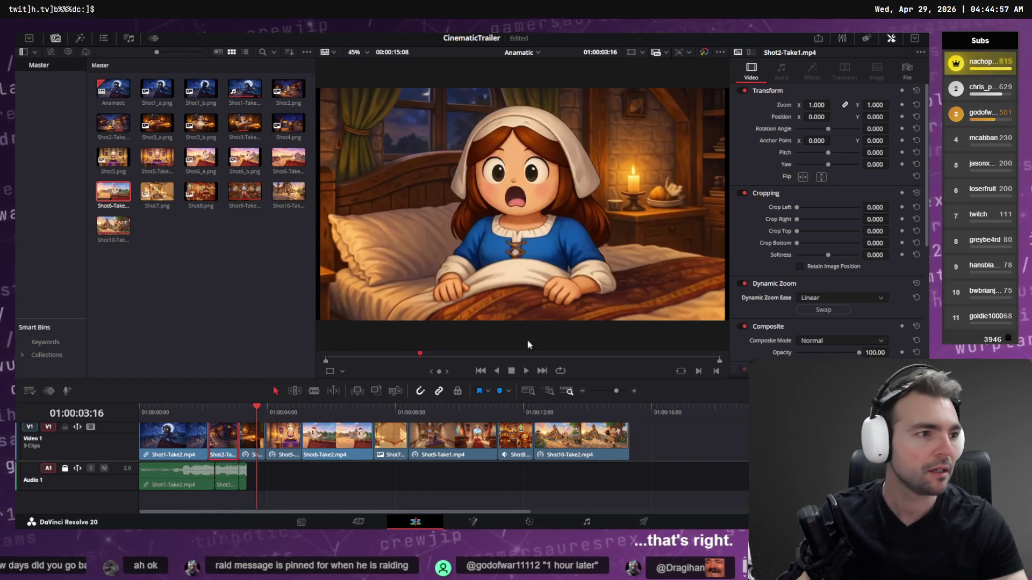
key("alt+Tab")
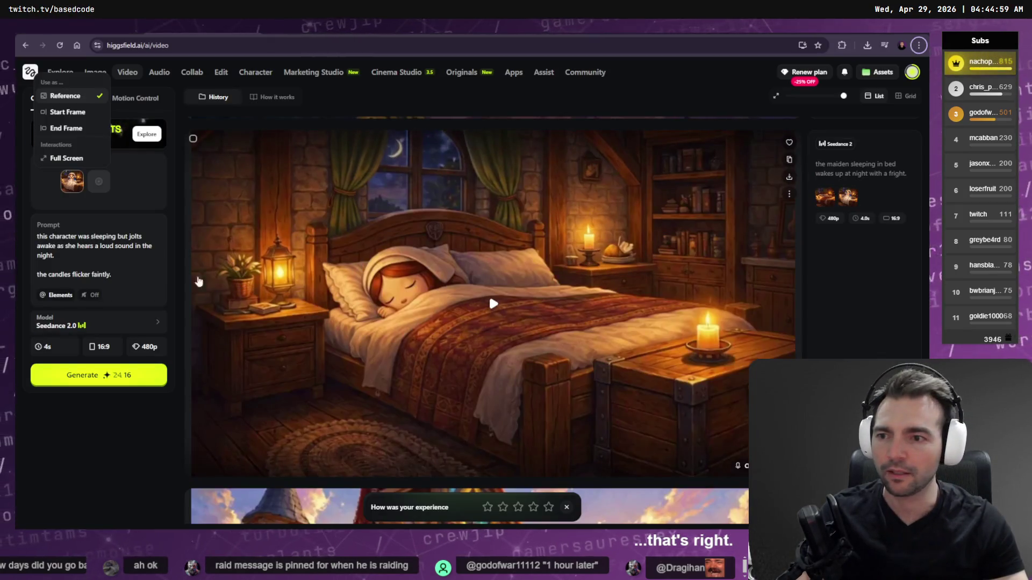
- Capitalise 'The' at the start of the candle sentence and generate the maiden-waking clip
left_click(110, 275)
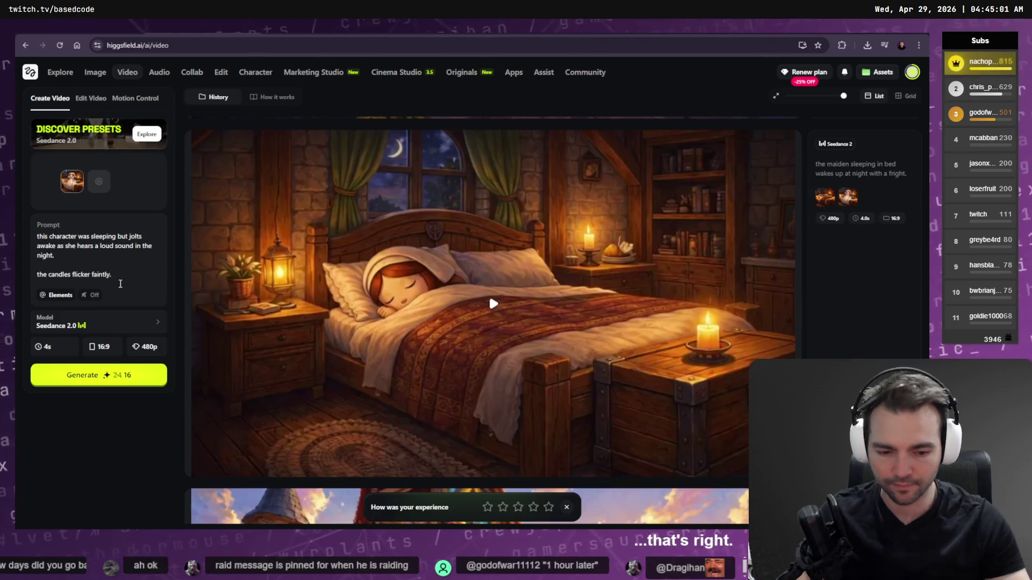
key("Home")
key("Delete")
type("T")
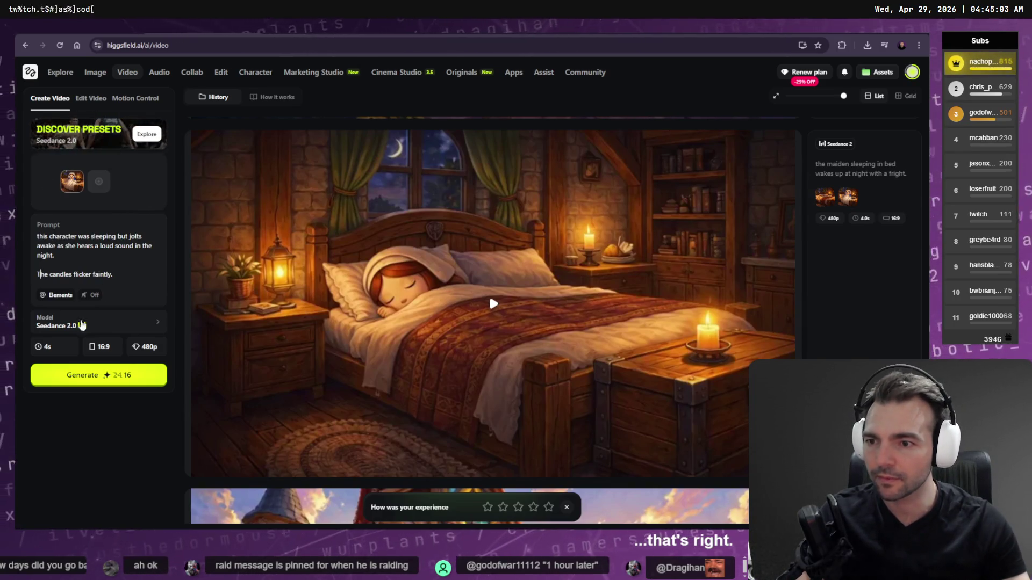
left_click(93, 375)
scroll(437, 371, "down", 3)
scroll(462, 373, "up", 6)
scroll(484, 355, "down", 10)
scroll(484, 355, "up", 15)
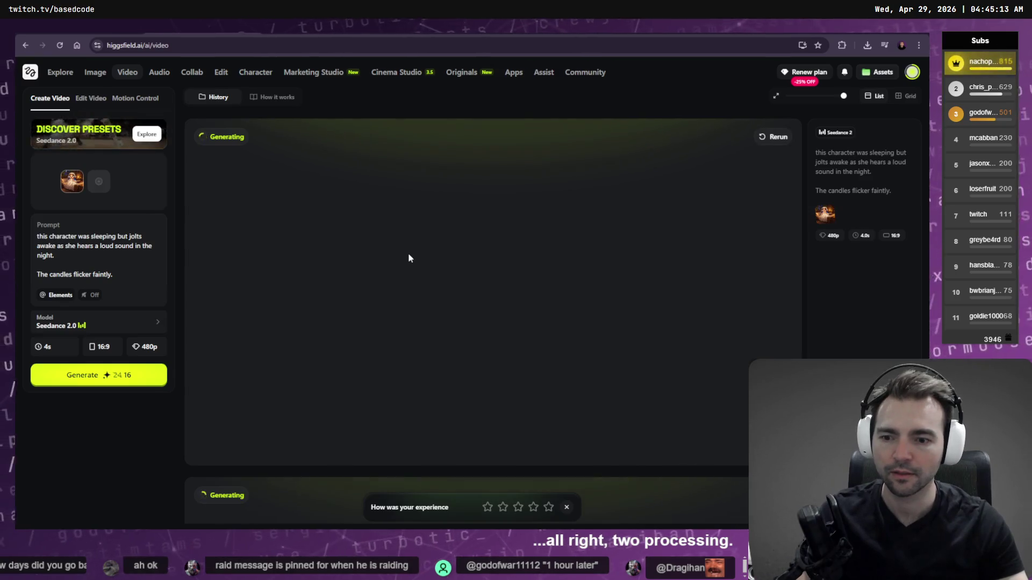
scroll(410, 258, "down", 2)
key("alt+Tab")
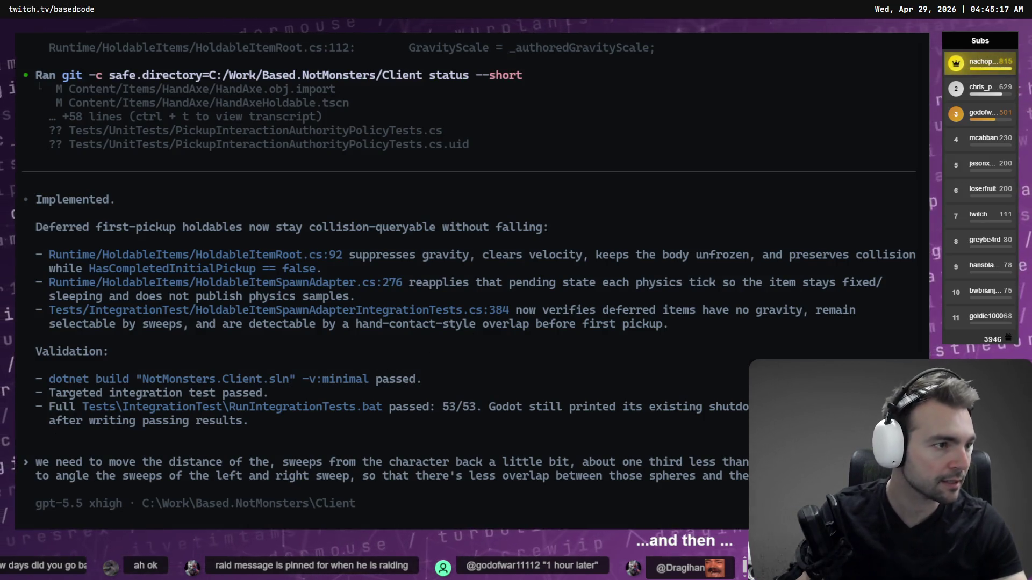
- Run the chapel scene, rebuild, then launch the game from the AutoMatchHarness scene with F6
key("alt+Tab")
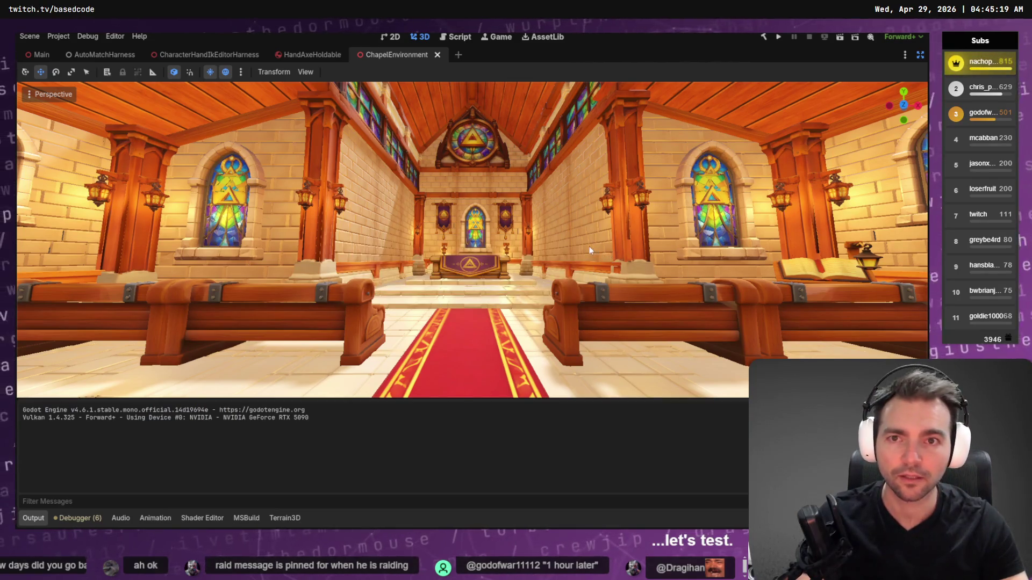
key("F6")
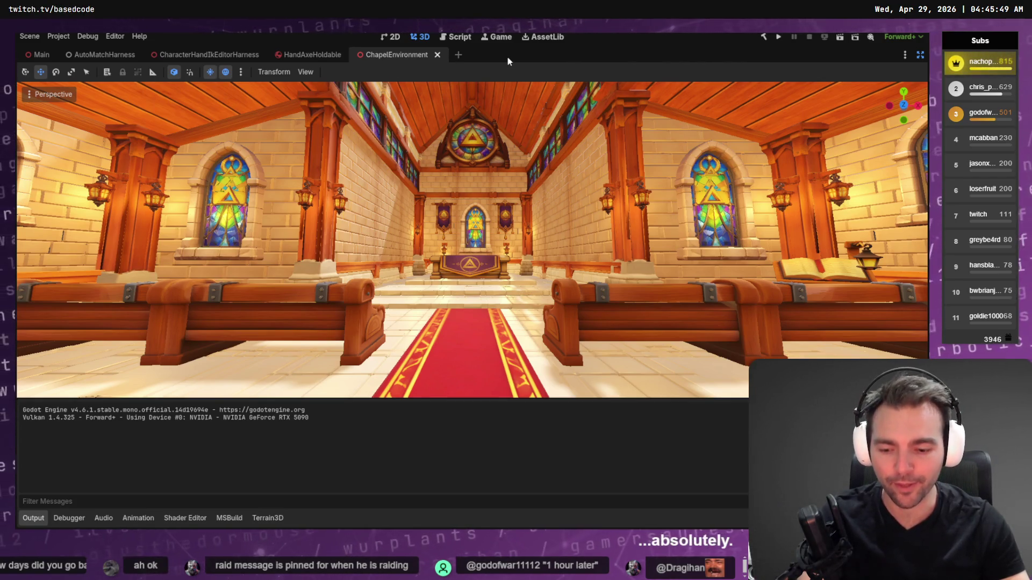
key("F5")
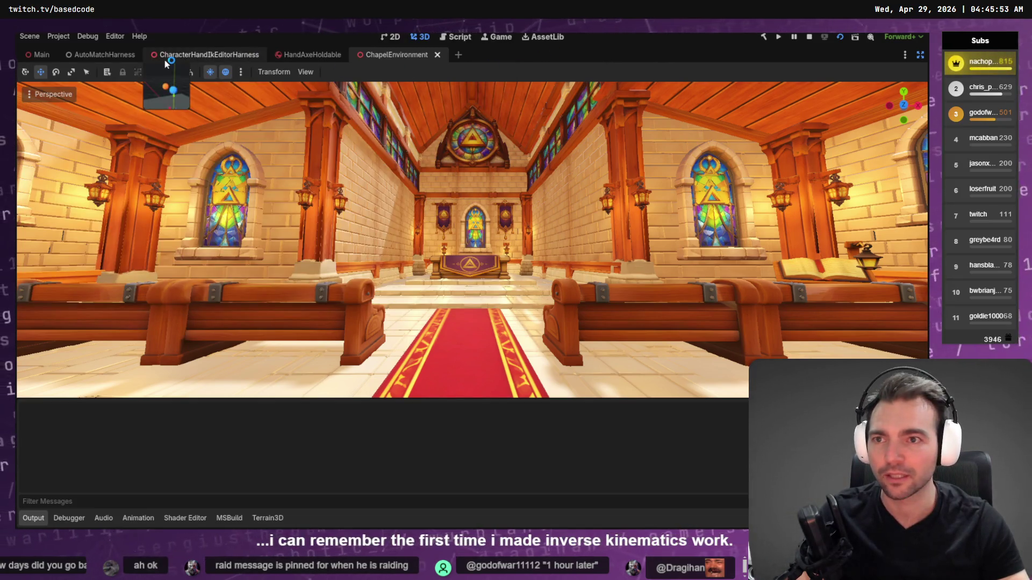
left_click(89, 58)
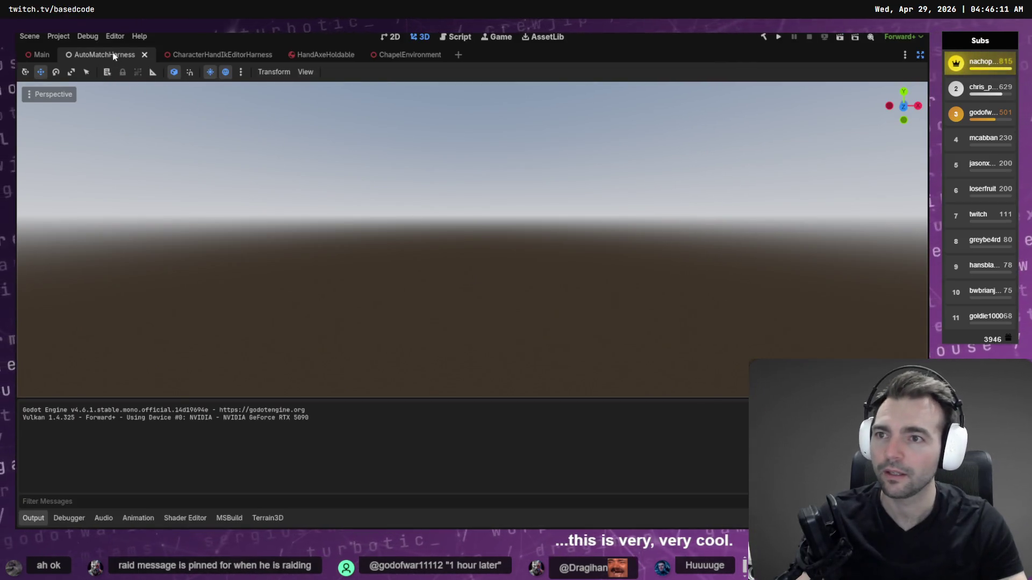
key("F6")
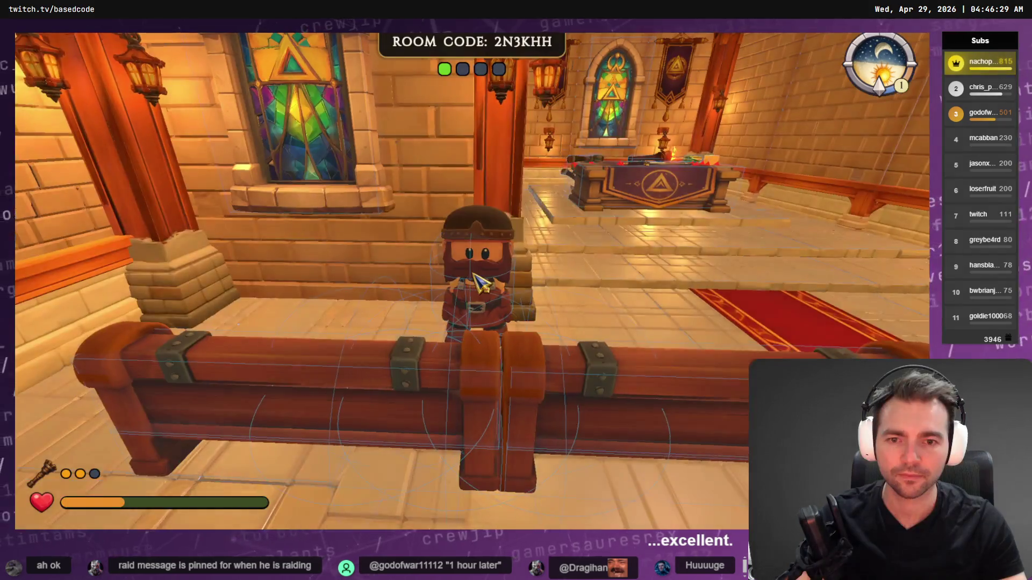
- Walk the character forward with W until the Q/E Pick Up prompts appear at the altar
key("w")
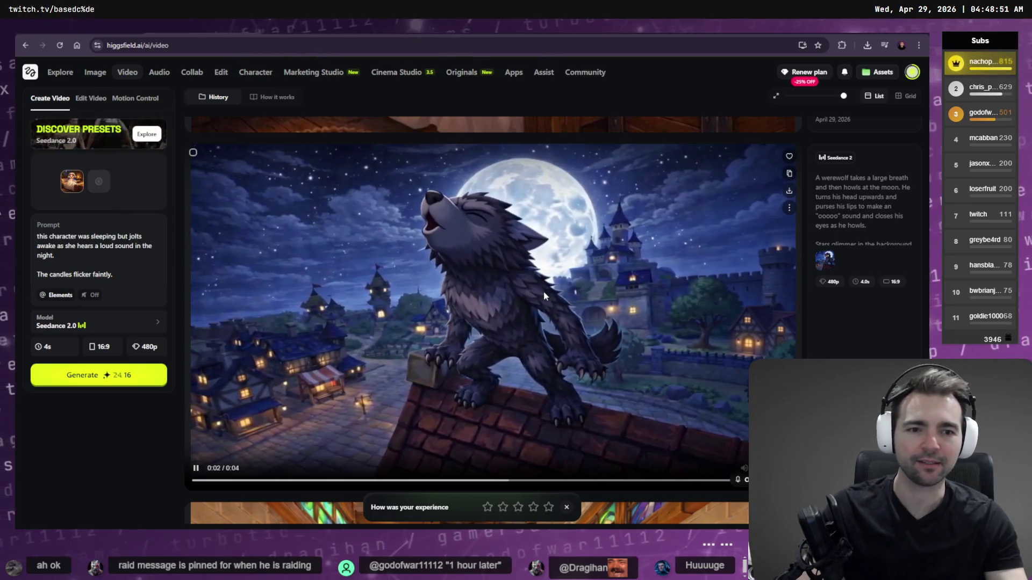
- Download the werewolf howling clip, then preview and download the maiden waking-in-bed clip
left_click(790, 190)
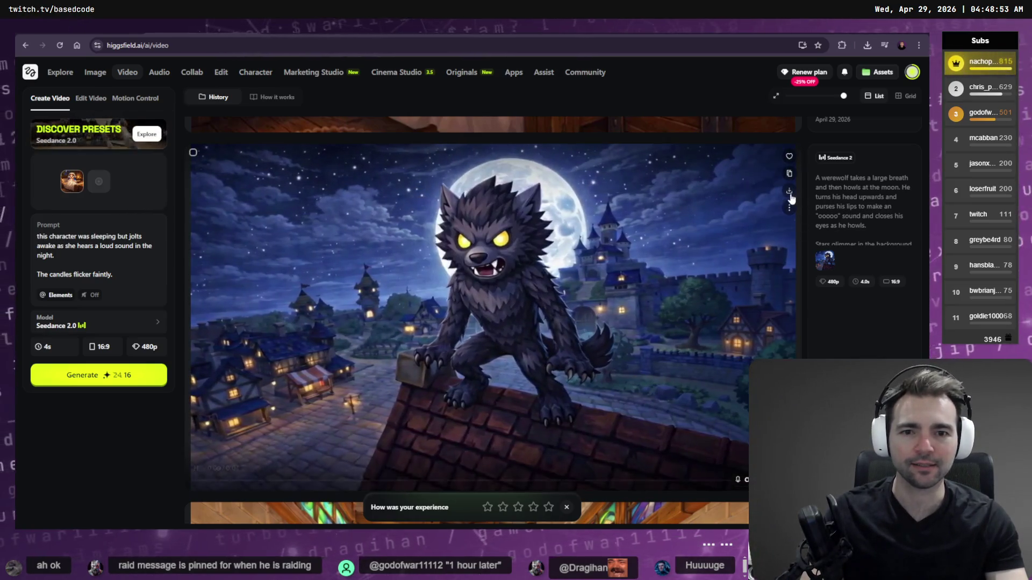
scroll(591, 232, "up", 4)
scroll(513, 240, "up", 2)
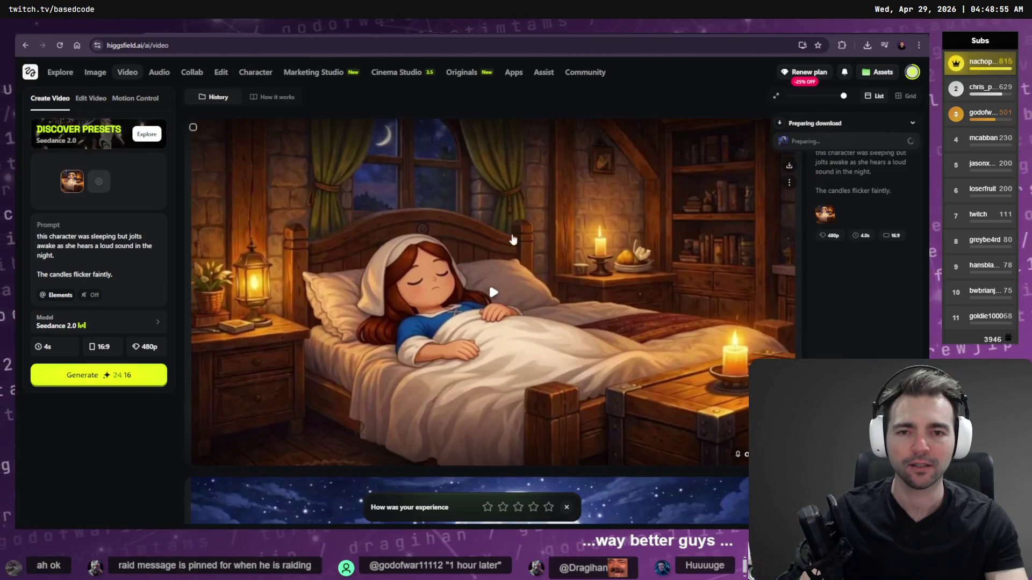
left_click(493, 309)
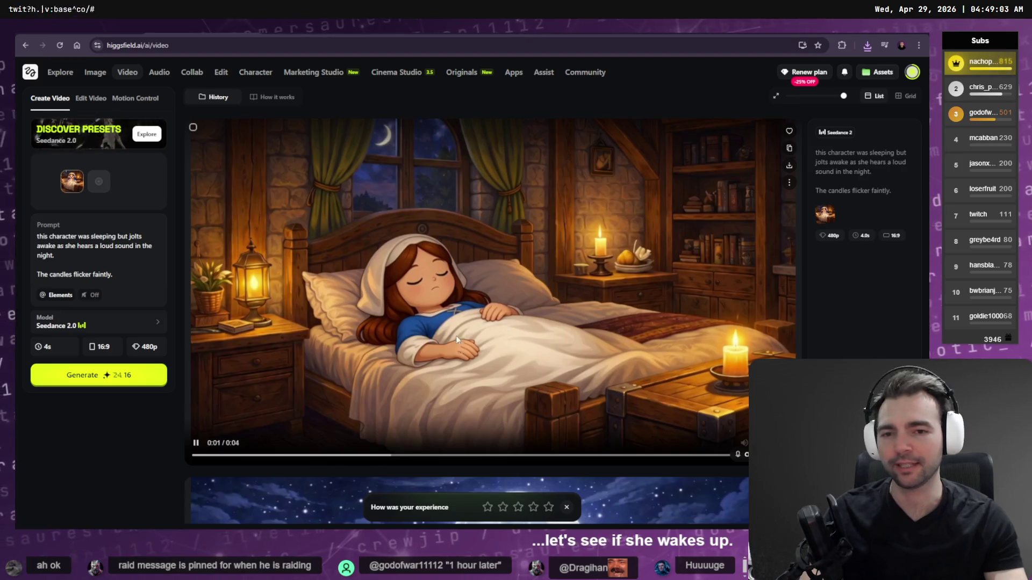
left_click(686, 456)
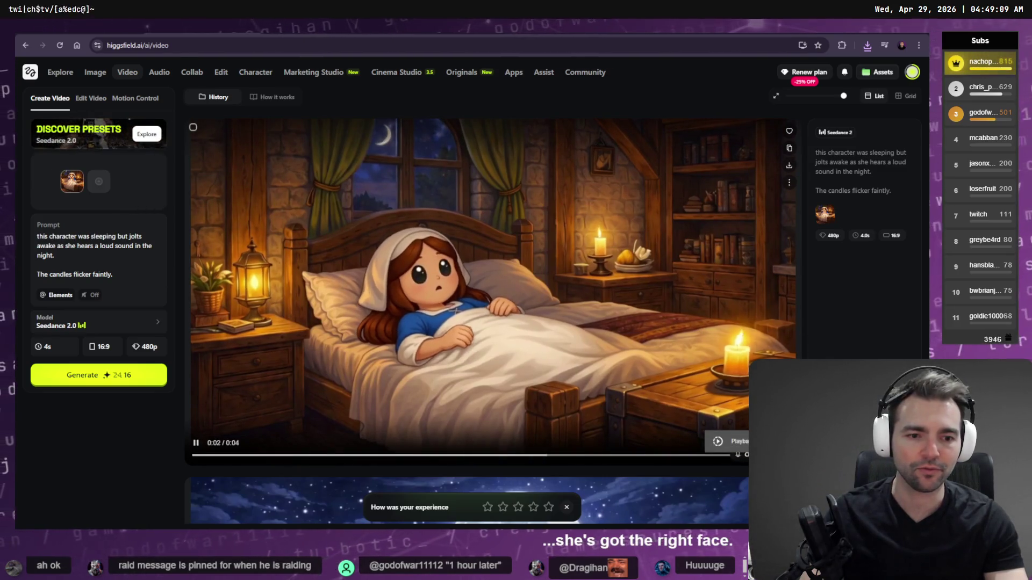
left_click(789, 165)
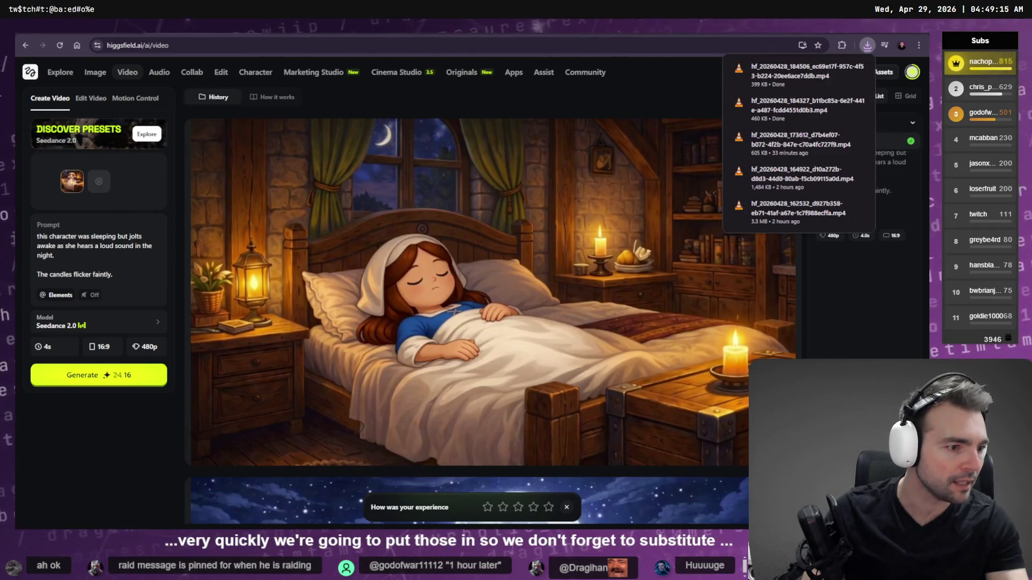
- Reveal the trailer's media folder in Explorer via the Shot7 image in Resolve
key("alt+Tab")
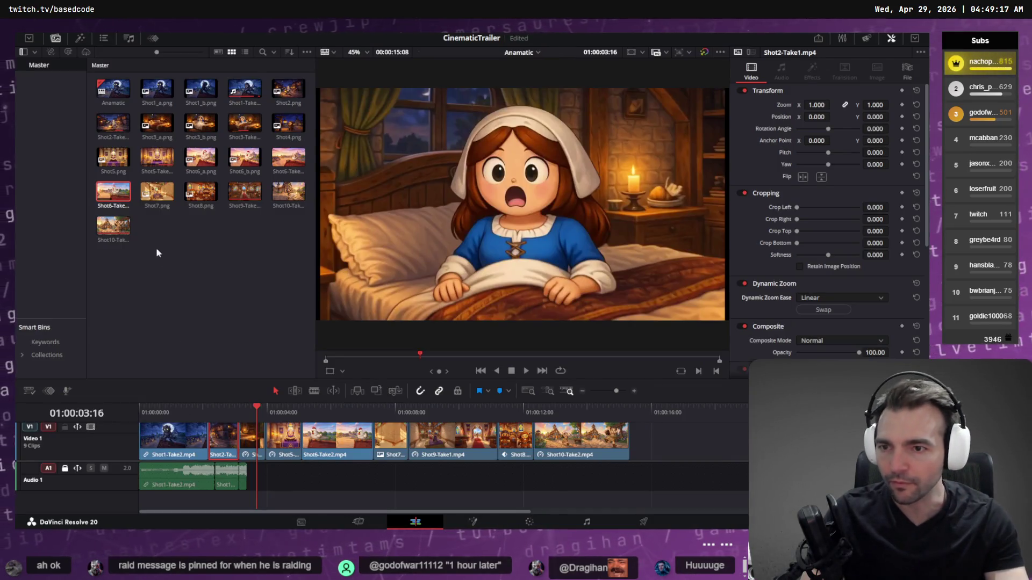
right_click(155, 202)
left_click(249, 423)
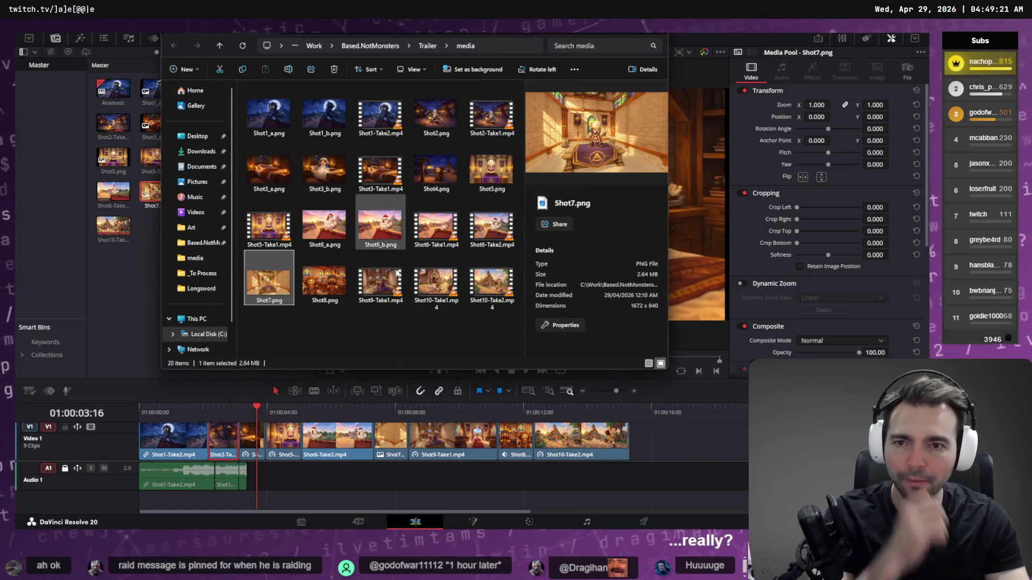
left_click(344, 340)
- Open Downloads and select the two newest clips to bring into the Trailer media folder
key("super+e")
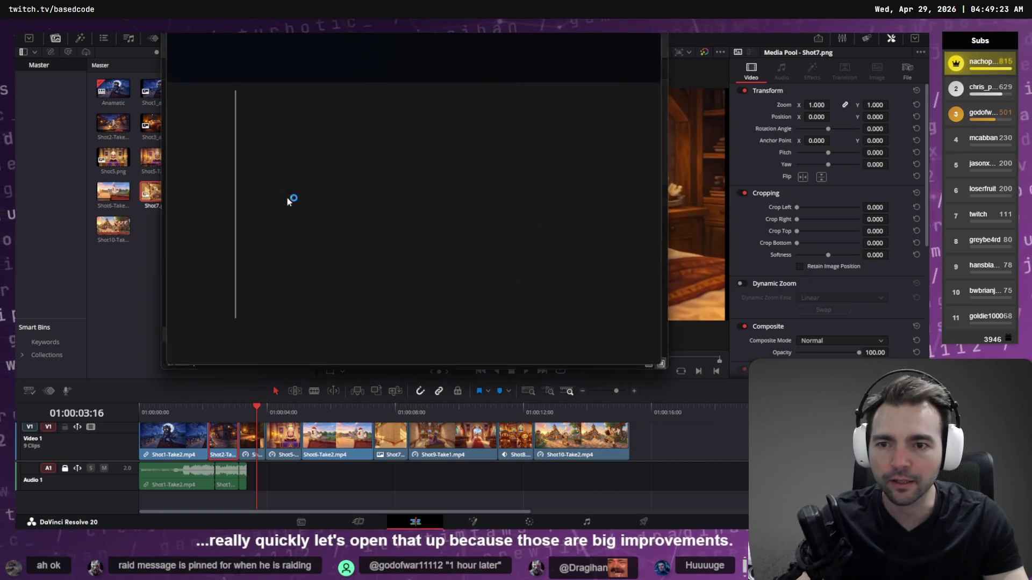
left_click(200, 151)
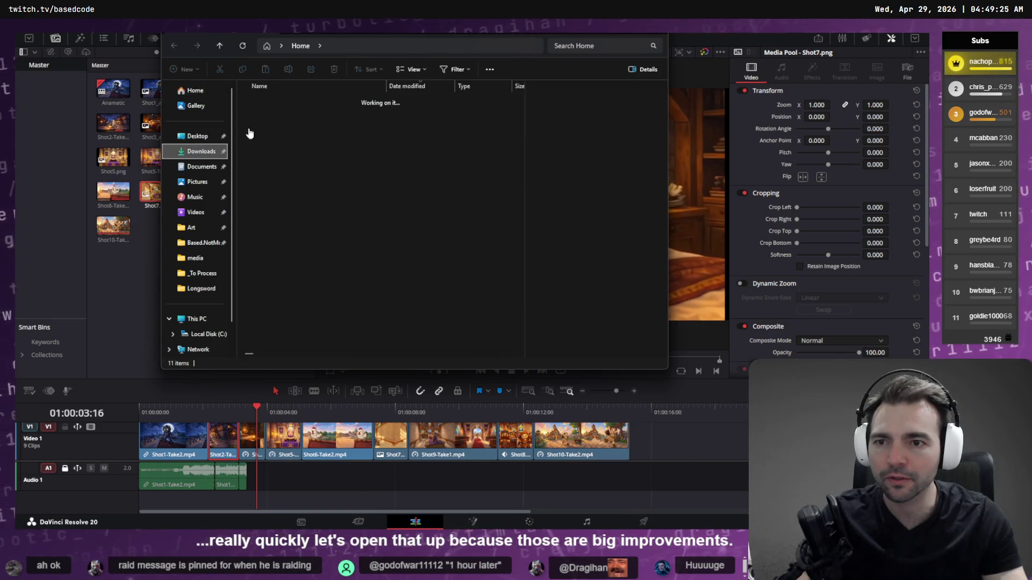
left_click(288, 114)
left_click(293, 127, "shift")
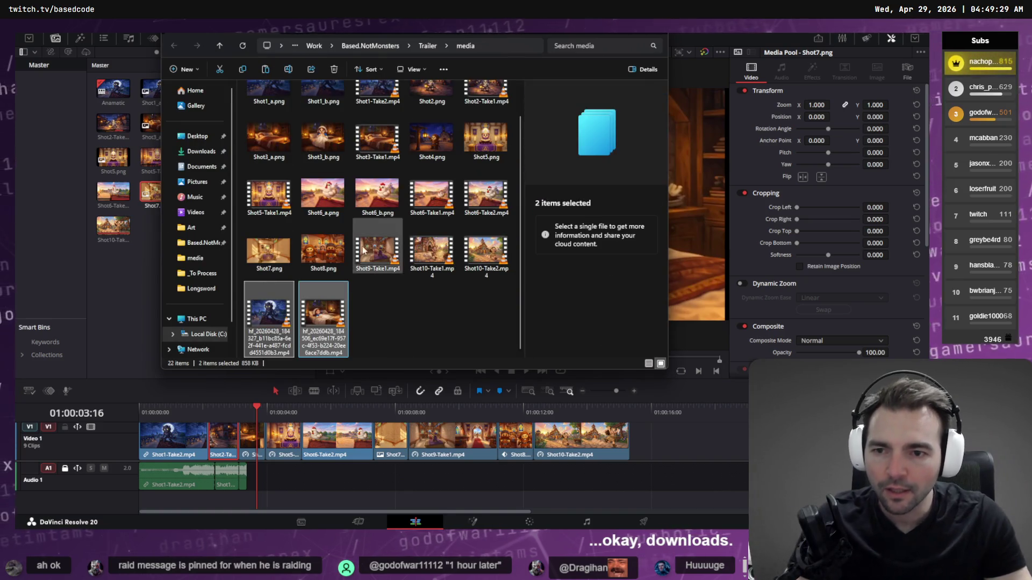
left_click(293, 323)
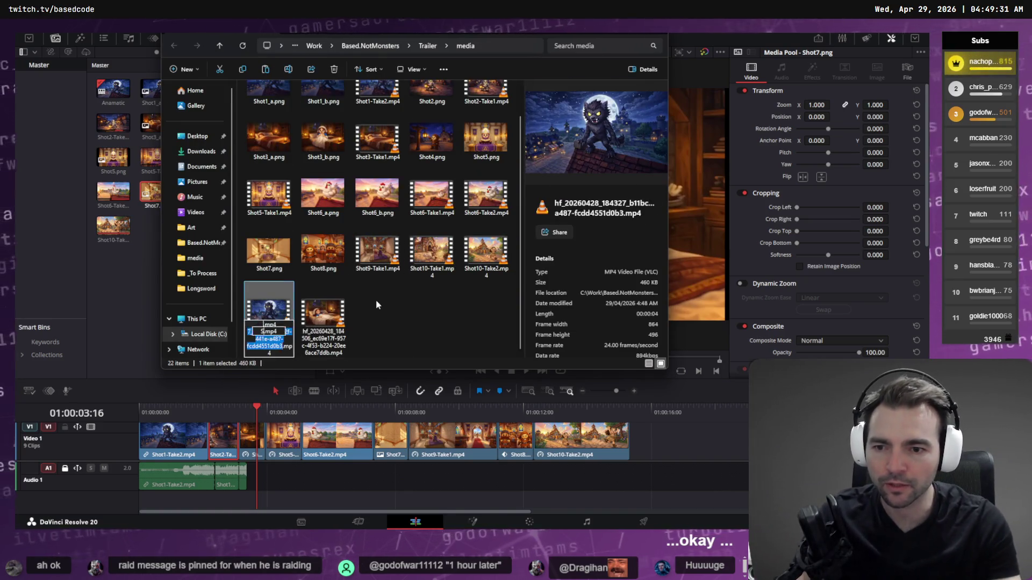
- Rename the werewolf clip to Shot1-Take3 and the bedroom clip to Shot3-Take2
key("F2")
type("Shot1")
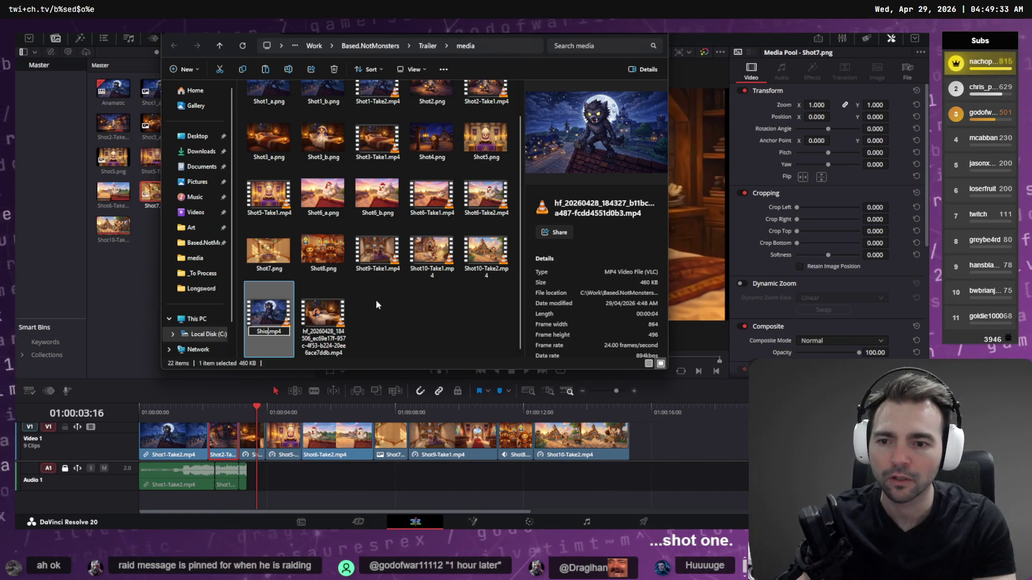
type("0Take")
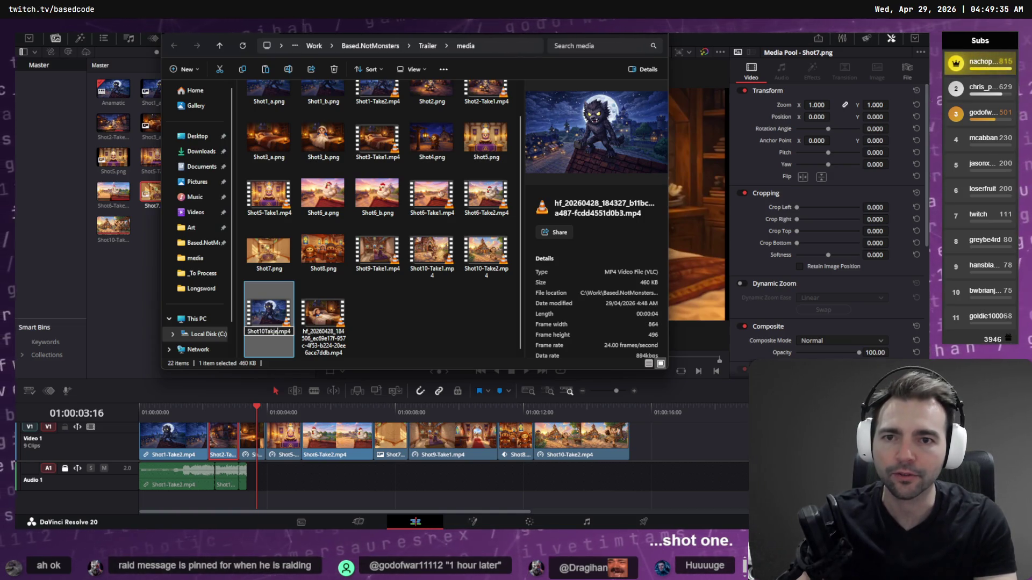
key("BackSpace")
key("BackSpace")
key("BackSpace")
type("-Take")
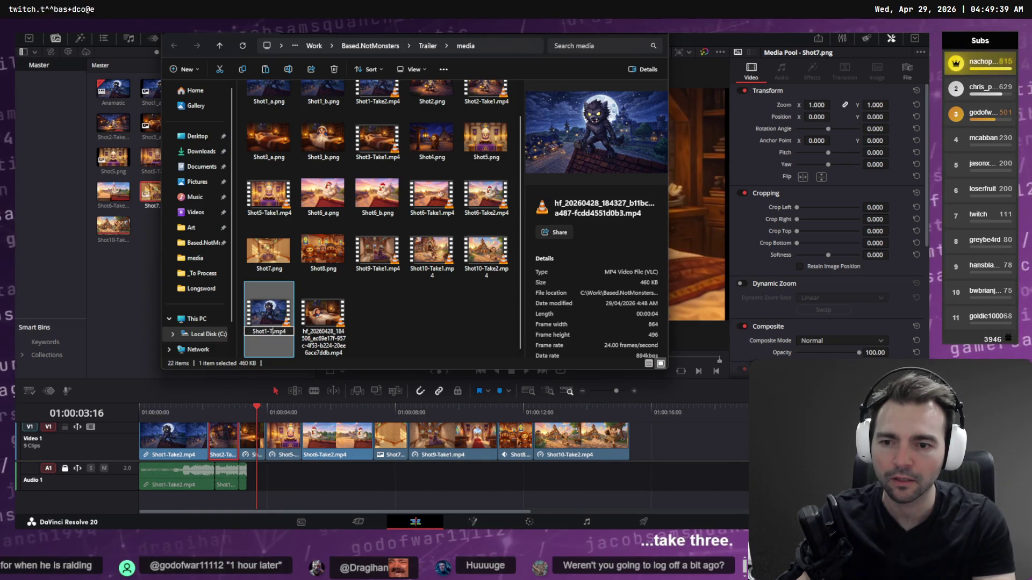
type("1")
key("Return")
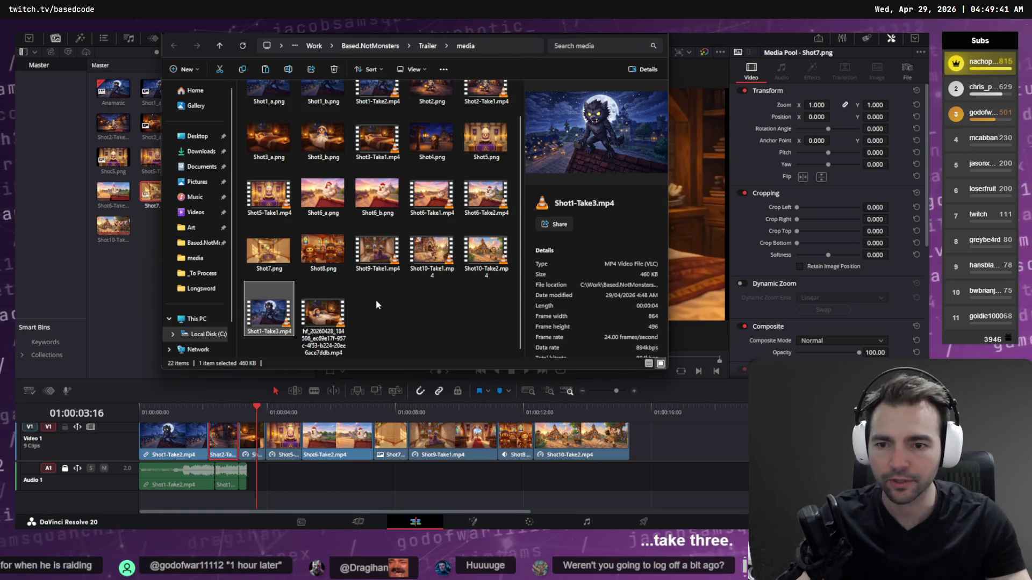
key("Right")
scroll(422, 292, "up", 1)
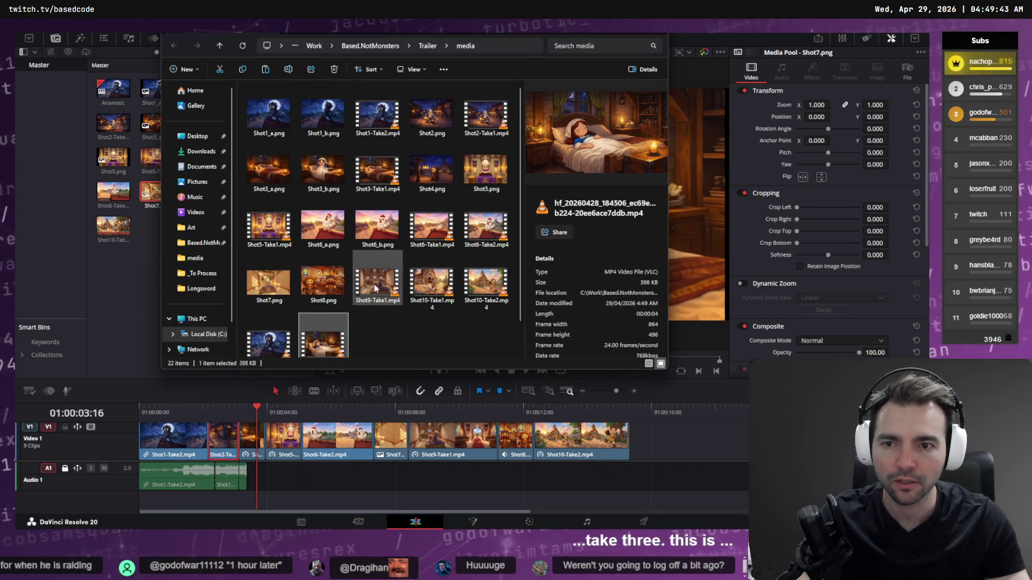
scroll(401, 294, "down", 1)
key("F2")
type("Shot3-Ta")
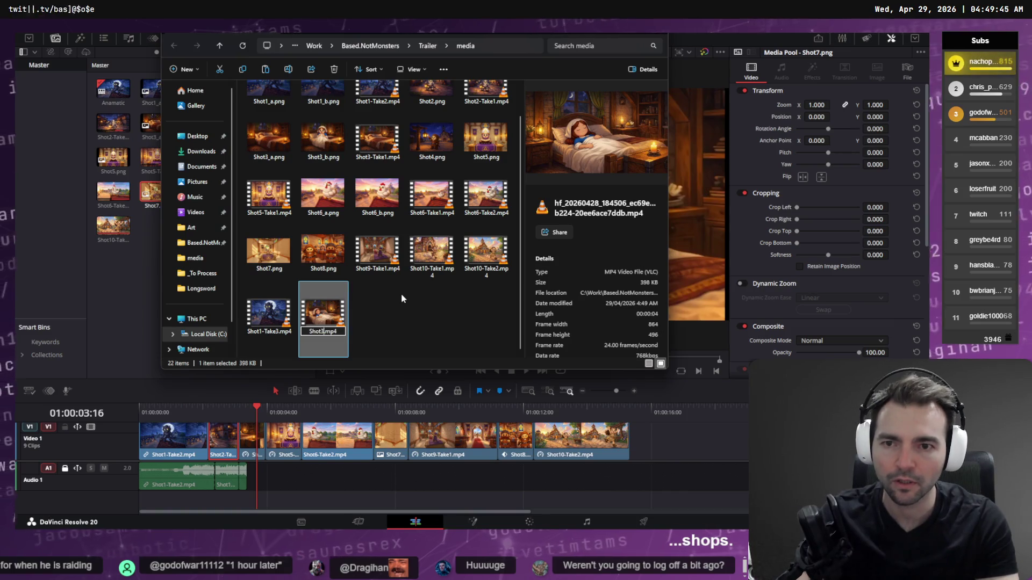
type("ke2")
- Confirm the Shot3-Take2 name and import both renamed clips into the Media Pool
key("Return")
left_click(288, 330, "ctrl")
mouse_move(288, 330)
left_mouse_down()
mouse_move(146, 296)
mouse_move(115, 269)
mouse_move(138, 308)
left_mouse_up()
- Place Shot1-Take3 at the timeline start and remove the old Shot1-Take2 clip
mouse_move(728, 427)
left_mouse_down()
mouse_move(264, 442)
mouse_move(245, 446)
mouse_move(212, 487)
mouse_move(218, 465)
mouse_move(258, 441)
mouse_move(420, 441)
left_mouse_up()
left_click(229, 255)
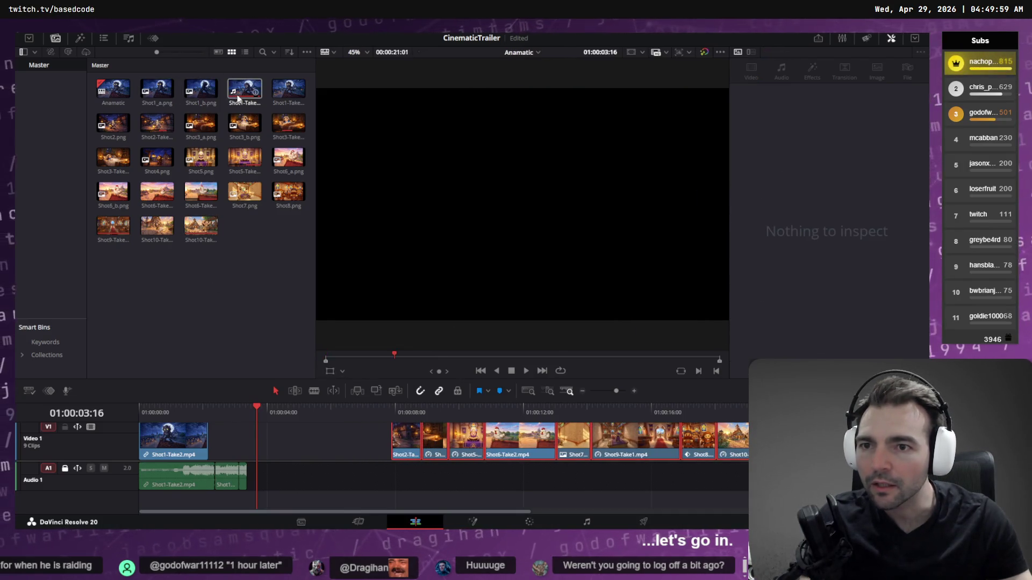
left_click(237, 98)
left_click(287, 92)
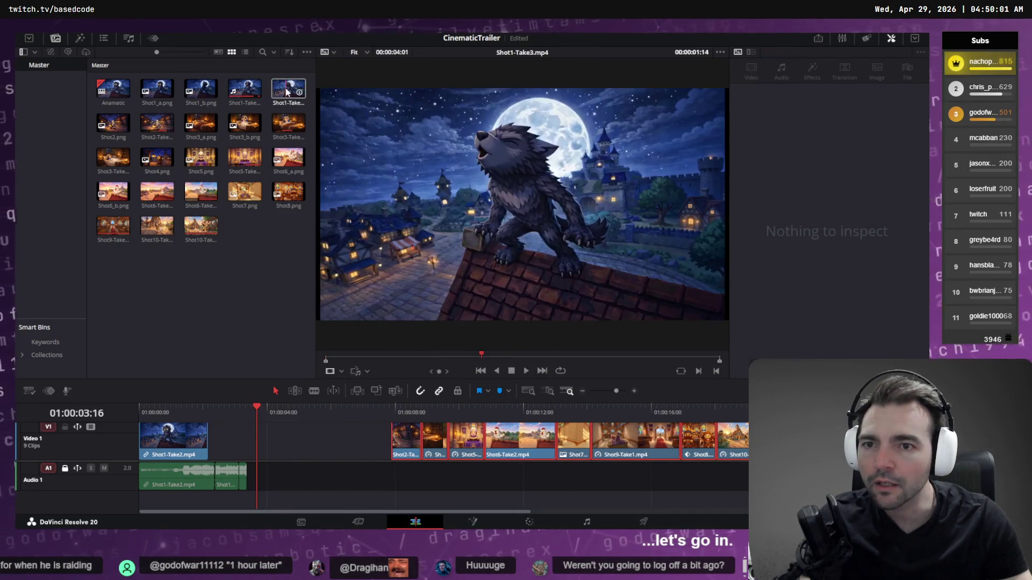
mouse_move(286, 92)
left_mouse_down()
mouse_move(269, 323)
mouse_move(233, 428)
mouse_move(168, 431)
mouse_move(258, 495)
mouse_move(279, 447)
mouse_move(199, 438)
left_mouse_up()
left_click(188, 445)
key("Delete")
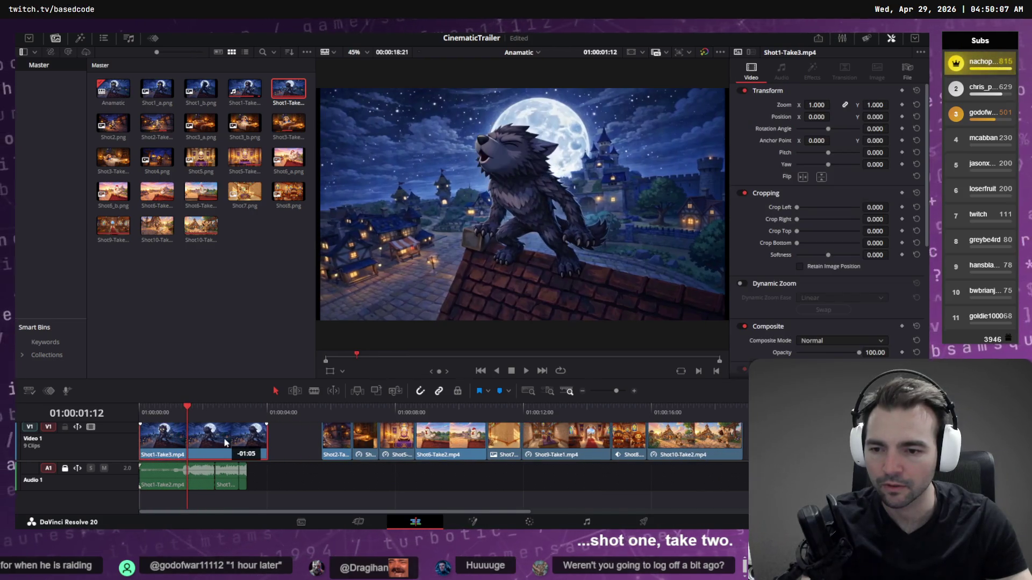
mouse_move(166, 407)
left_mouse_down()
mouse_move(151, 406)
mouse_move(299, 409)
mouse_move(213, 415)
mouse_move(227, 411)
mouse_move(262, 410)
mouse_move(217, 425)
left_mouse_up()
- Blade Shot1-Take3 at 01:00:02:09, ripple-delete its tail, and shift Shot5 onward right to leave a gap
left_click(314, 391)
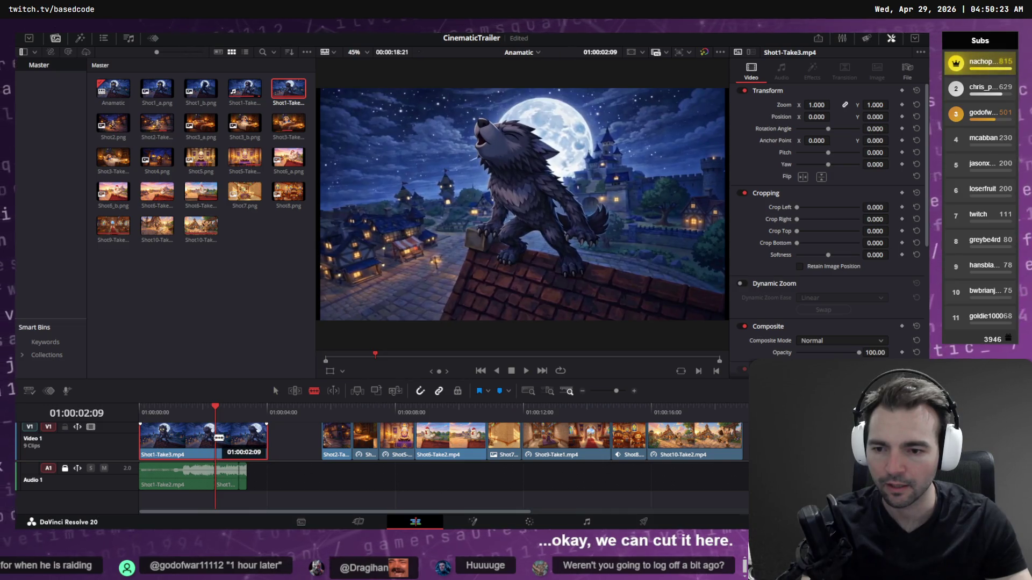
left_click(217, 438)
left_click(275, 391)
left_click(242, 438)
key("Delete")
left_click_drag(742, 444, 226, 449)
mouse_move(231, 407)
left_mouse_down()
mouse_move(215, 406)
mouse_move(259, 403)
left_mouse_up()
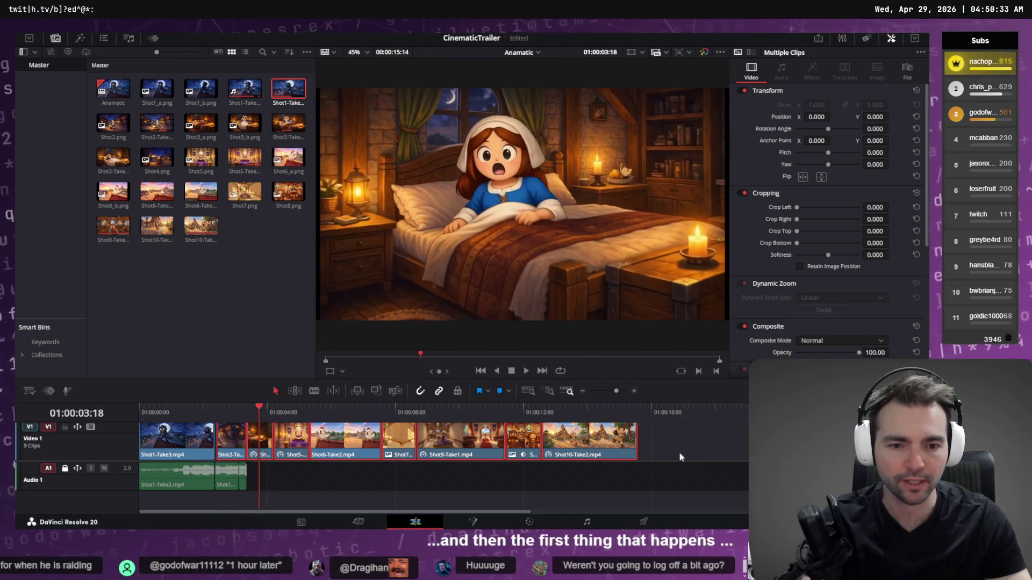
left_click_drag(318, 454, 436, 456)
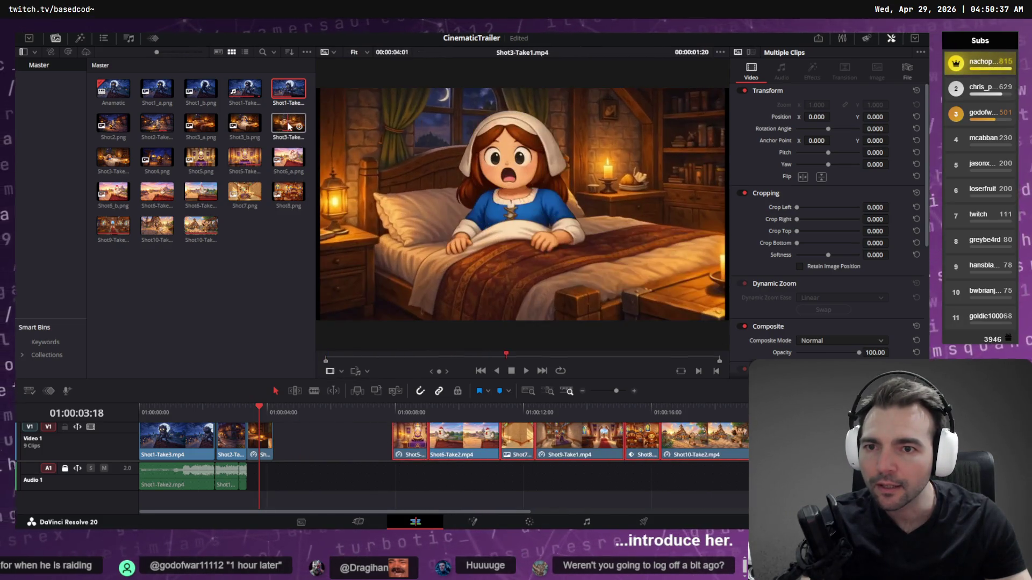
- Drop Shot3-Take2 after Shot2, close the gap before it, and blade it at 01:00:05:18
mouse_move(111, 161)
left_mouse_down()
mouse_move(286, 437)
mouse_move(260, 439)
left_mouse_up()
key("Delete")
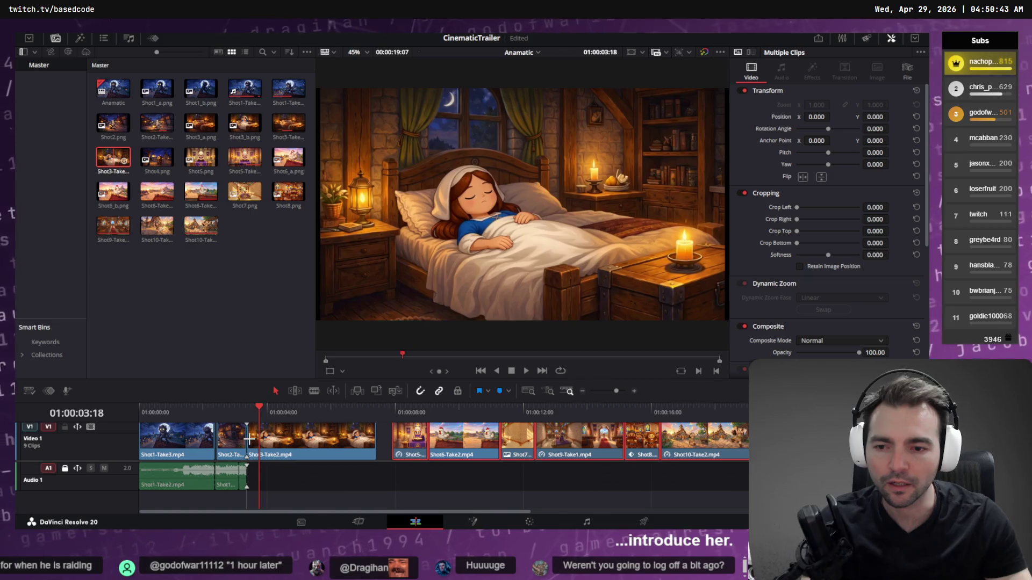
mouse_move(283, 407)
left_mouse_down()
mouse_move(354, 407)
mouse_move(320, 407)
left_mouse_up()
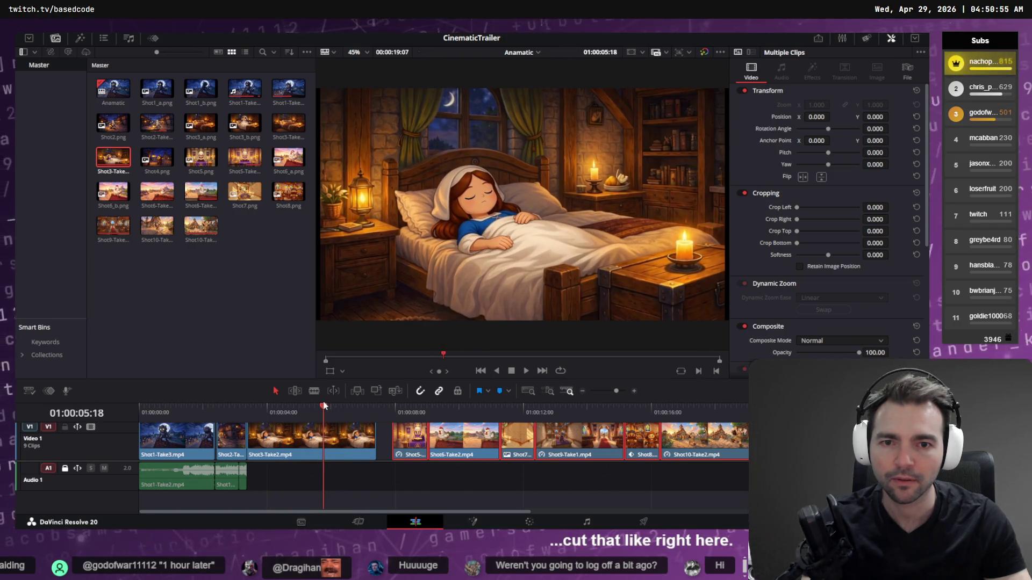
left_click(315, 390)
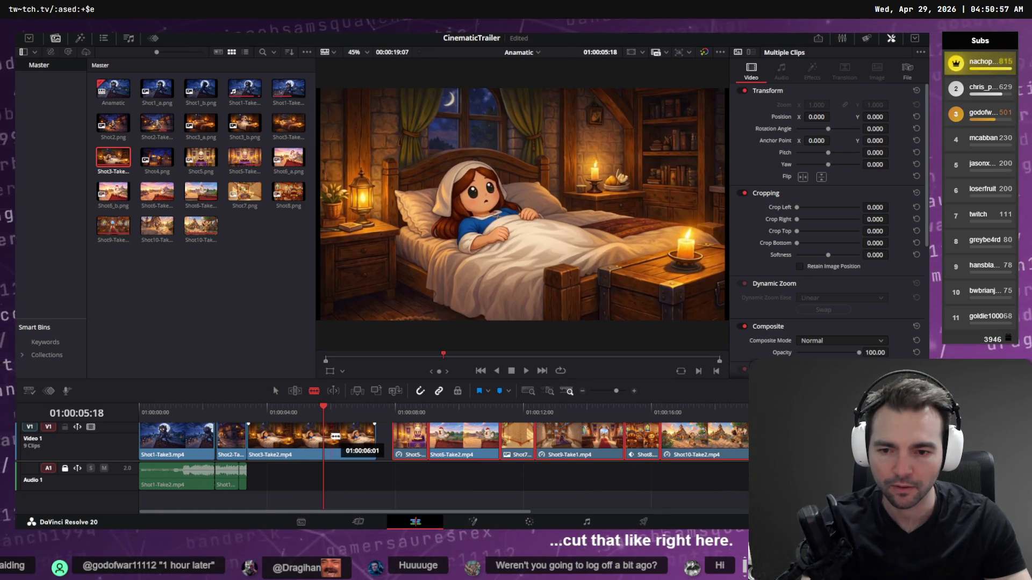
left_click(328, 437)
- Ripple-delete the sleeping first piece of Shot3-Take2, keeping the wake-up moment
key("a")
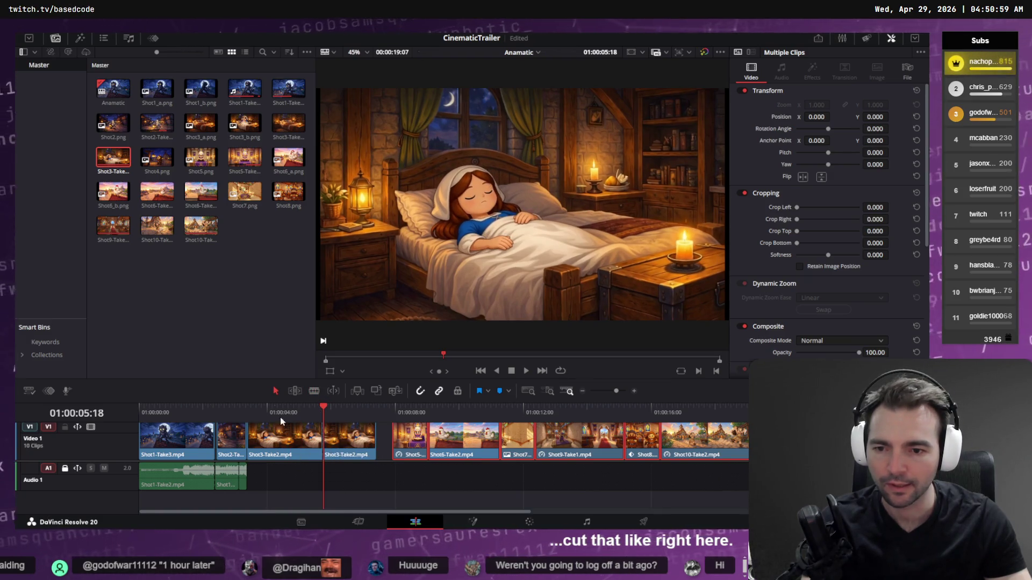
left_click(324, 445)
key("Delete")
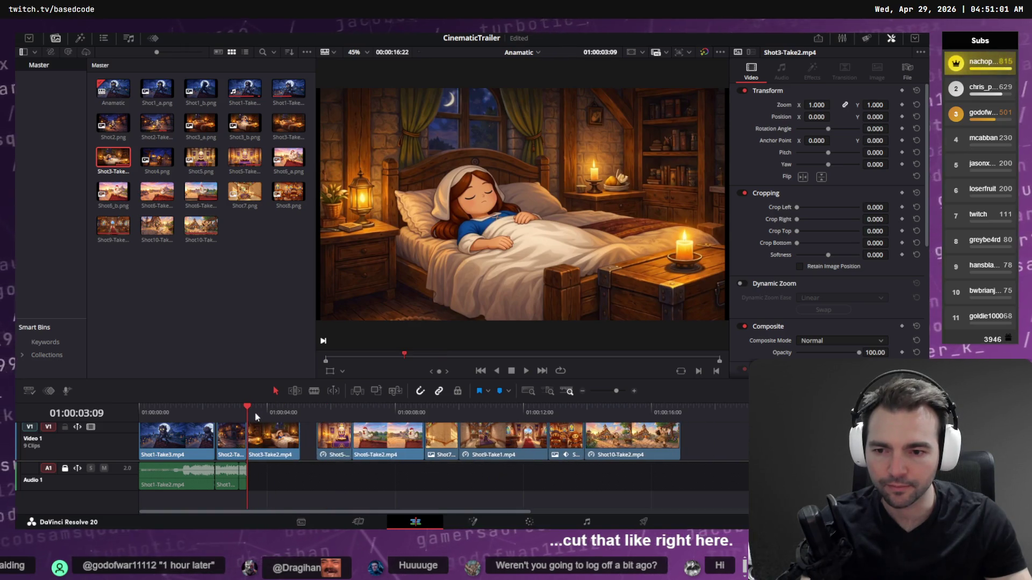
mouse_move(257, 405)
left_mouse_down()
mouse_move(248, 408)
mouse_move(274, 407)
left_mouse_up()
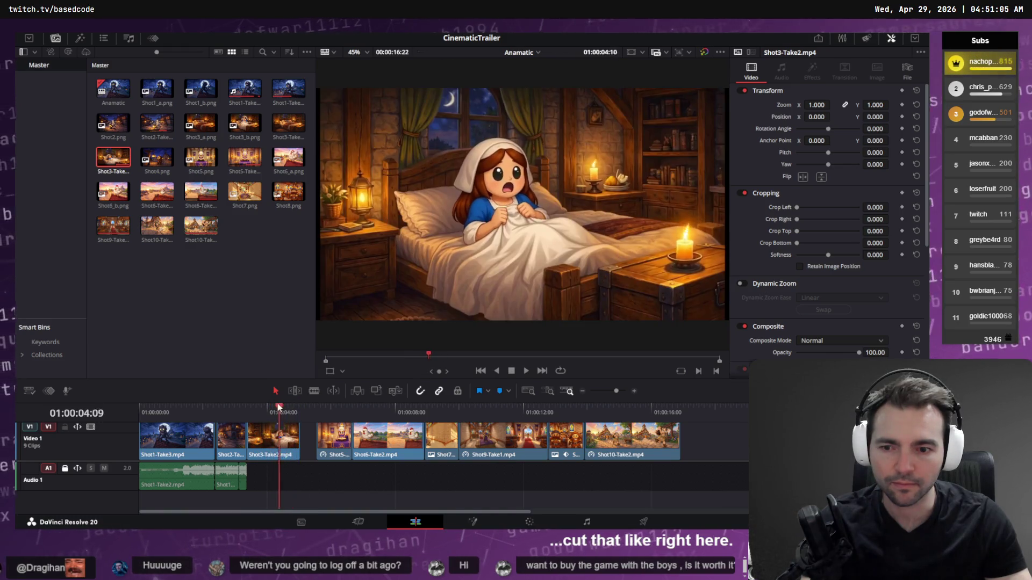
- Set Shot3-Take2's speed to 130% in the Inspector and play it back
left_click(279, 432)
scroll(817, 289, "down", 4)
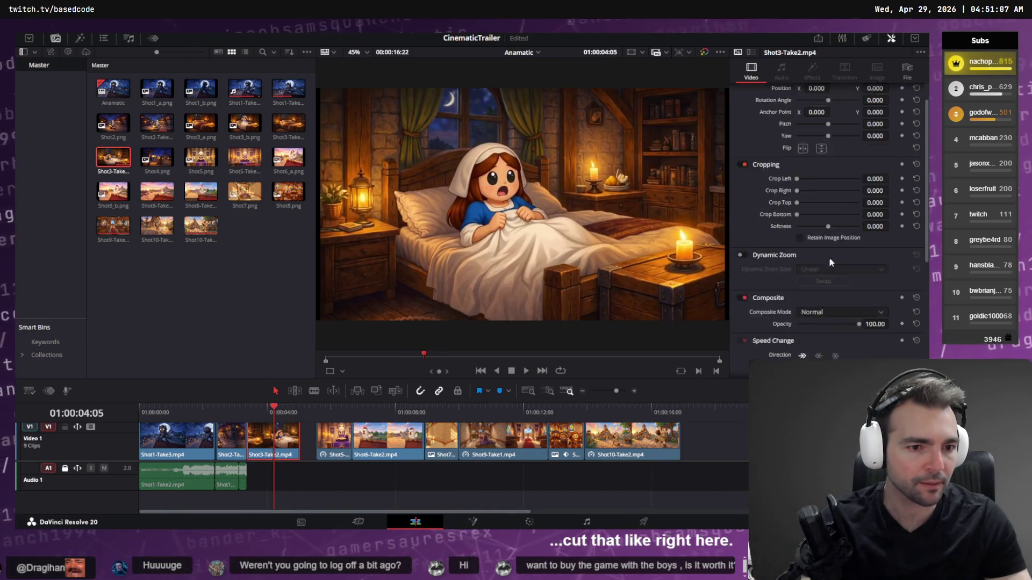
mouse_move(836, 294)
left_mouse_down()
mouse_move(849, 294)
mouse_move(824, 299)
mouse_move(838, 298)
left_mouse_up()
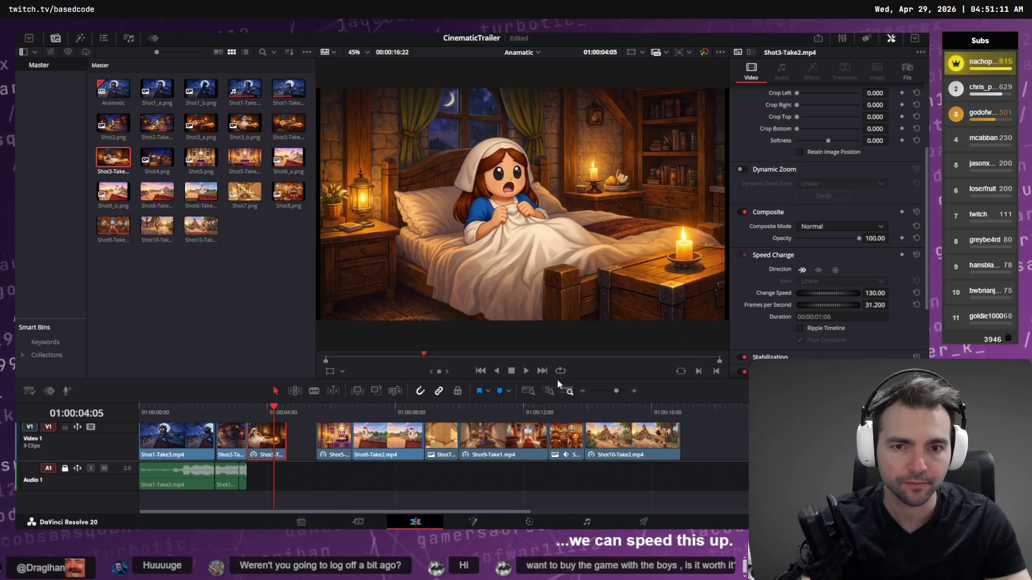
left_click(247, 410)
key("space")
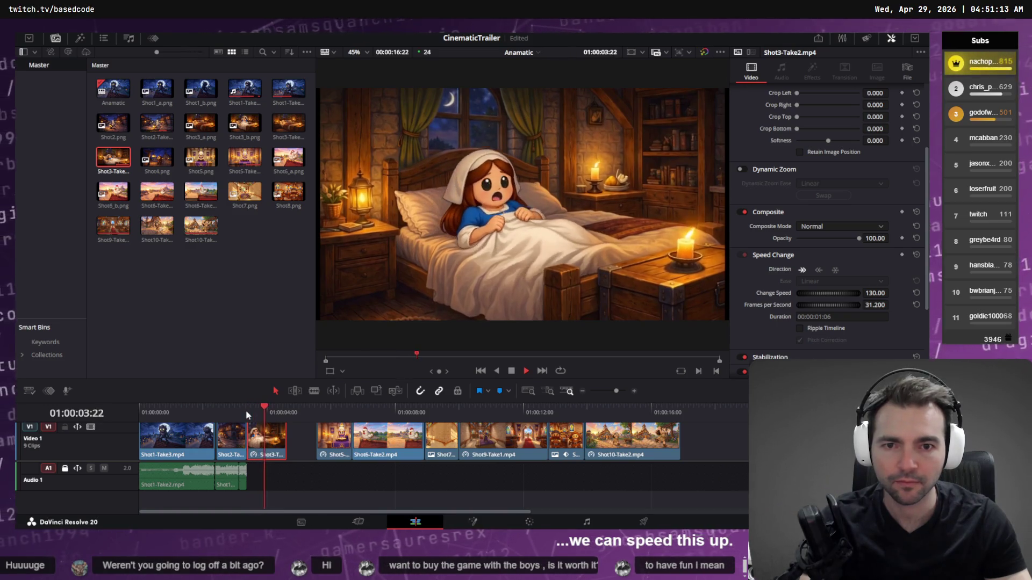
- Move Shot5 onward left to close the gap and replay the trailer from the start
key("y")
left_click_drag(333, 449, 305, 450)
left_click_drag(248, 408, 128, 414)
key("space")
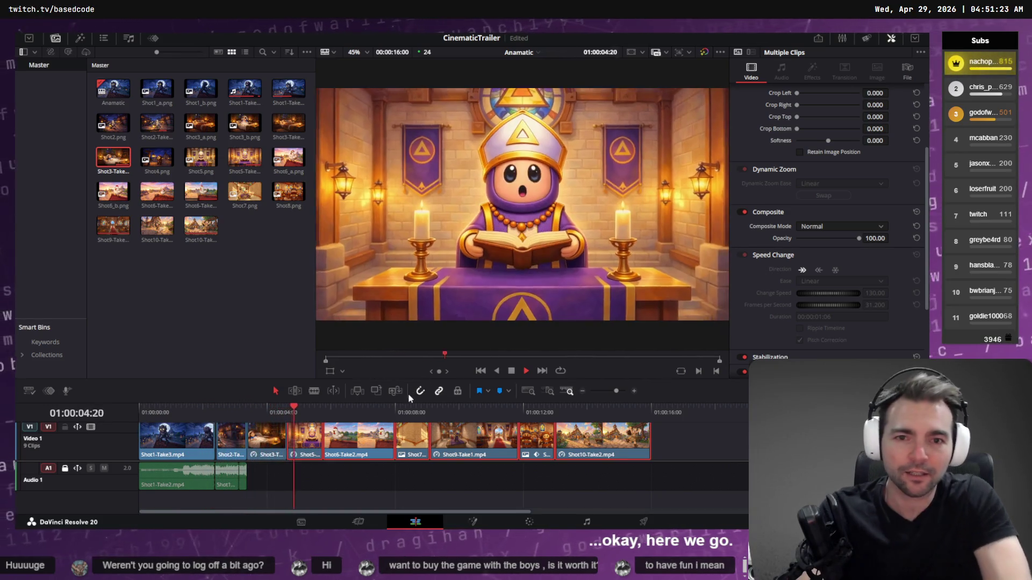
left_click_drag(283, 415, 265, 411)
left_click(267, 438)
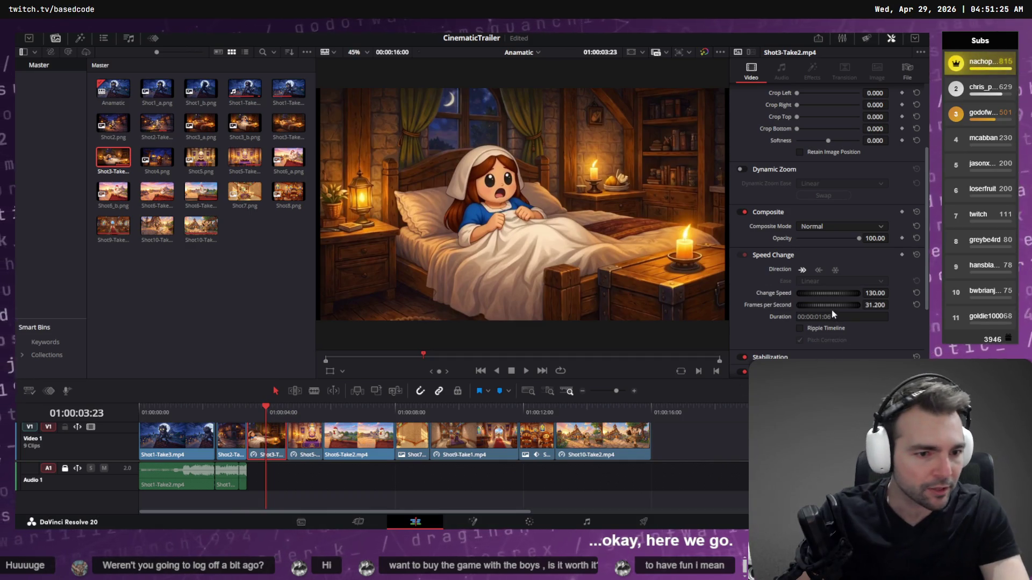
- Enable Dynamic Zoom on Shot3-Take2.mp4 and play the whole trailer from the beginning
scroll(785, 337, "down", 5)
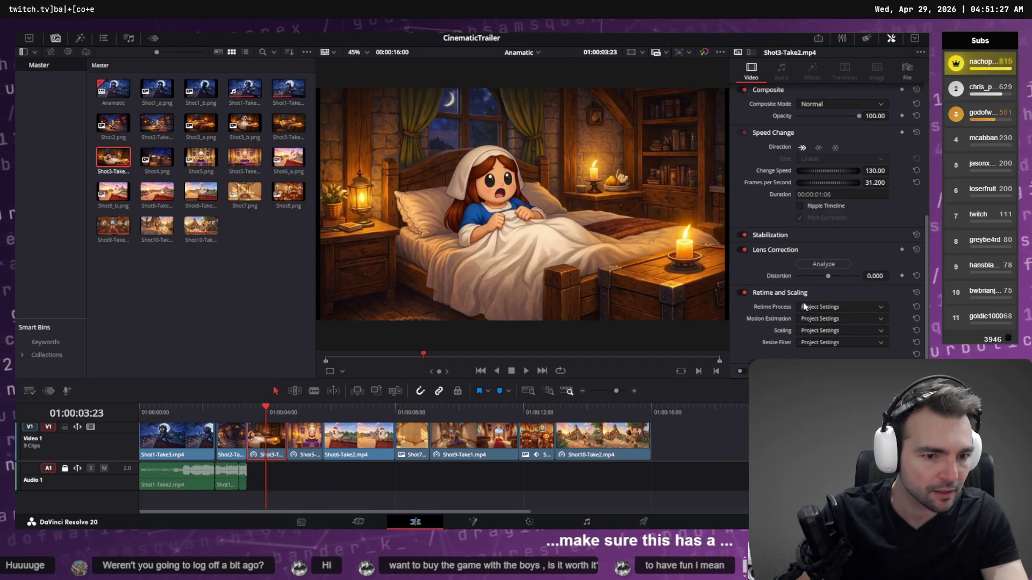
scroll(768, 333, "up", 8)
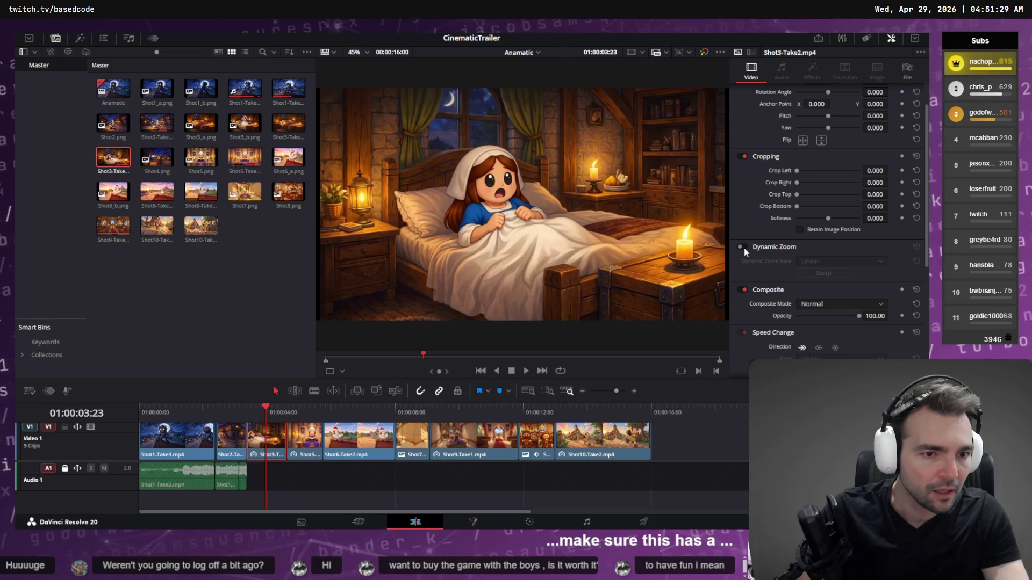
left_click(742, 248)
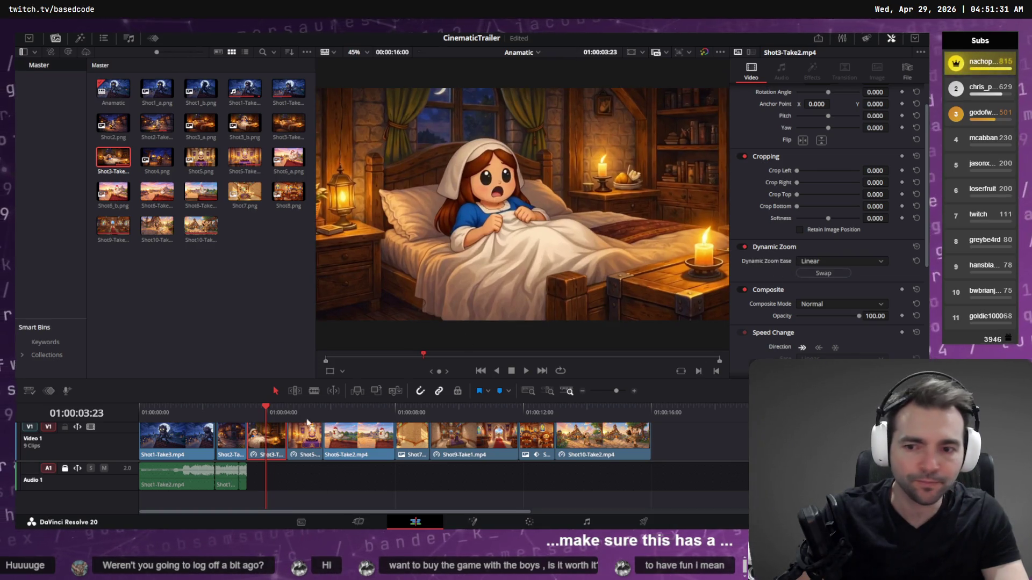
left_click(180, 418)
key("Home")
key("space")
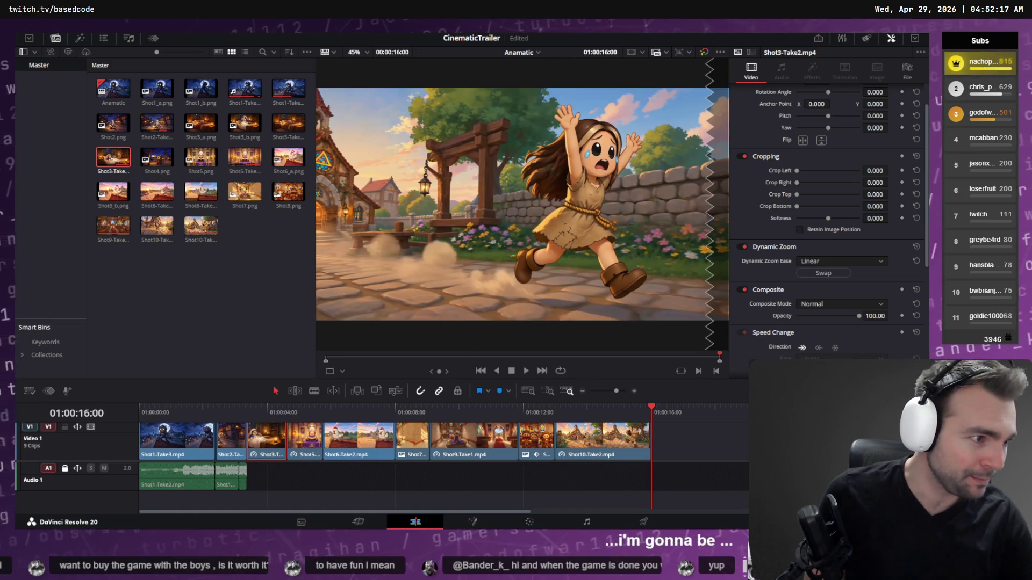
key("alt+Tab")
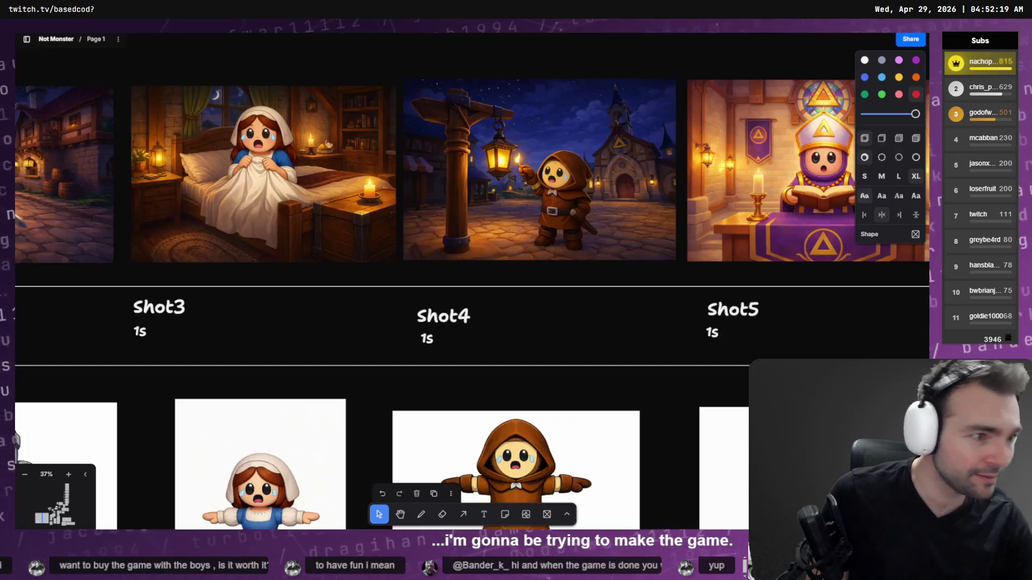
- Zoom and scroll the tldraw board to frame the Not Monster game-pitch bullet list and logo
scroll(843, 297, "down", 5)
scroll(843, 298, "up", 3)
scroll(474, 258, "up", 10)
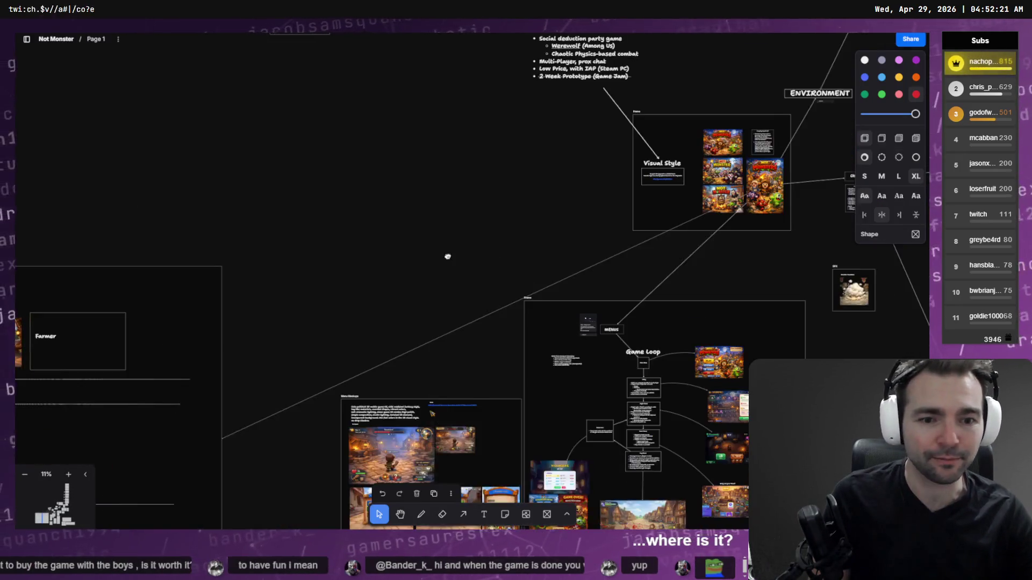
scroll(372, 253, "up", 5)
scroll(485, 380, "up", 10)
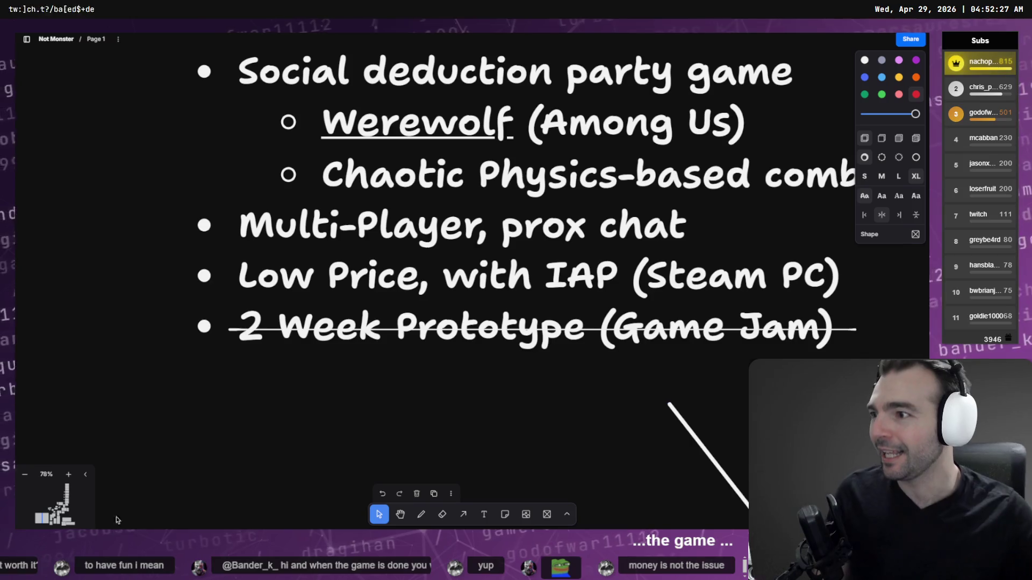
left_click(115, 470)
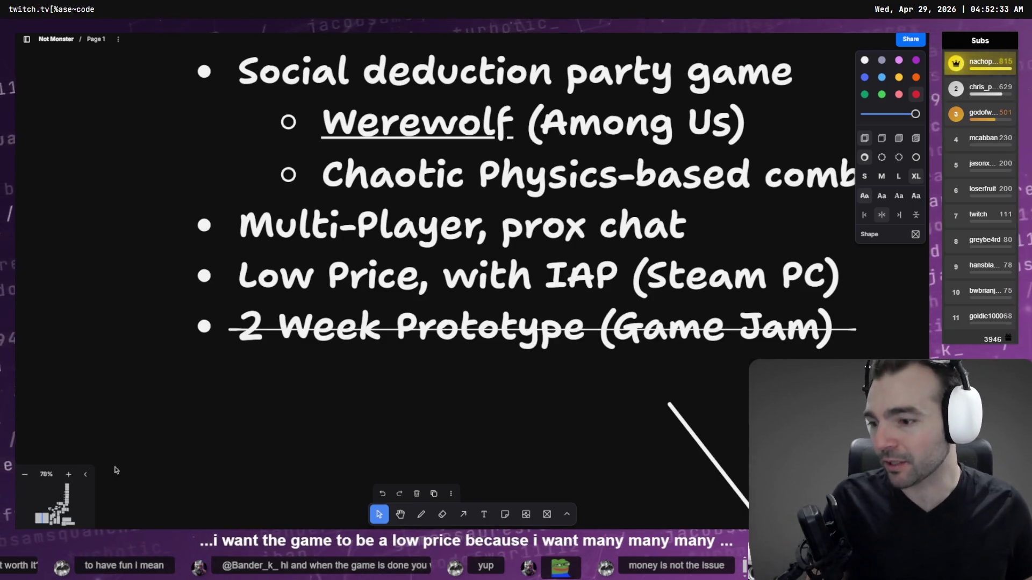
scroll(114, 471, "down", 5)
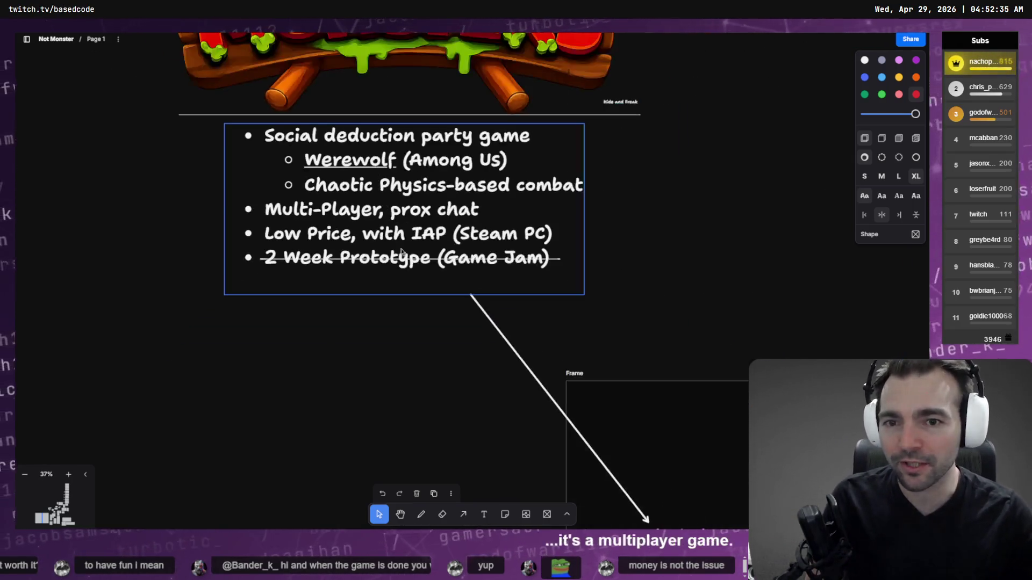
scroll(461, 486, "down", 3)
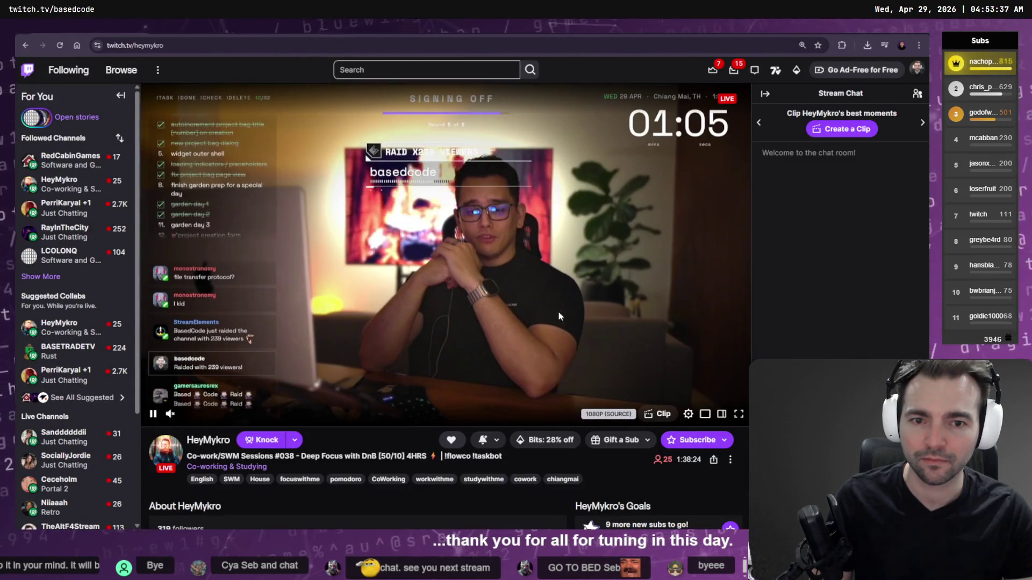
- Watch the raided co-working stream fullscreen, unmuted with volume raised, then exit fullscreen
left_click(739, 414)
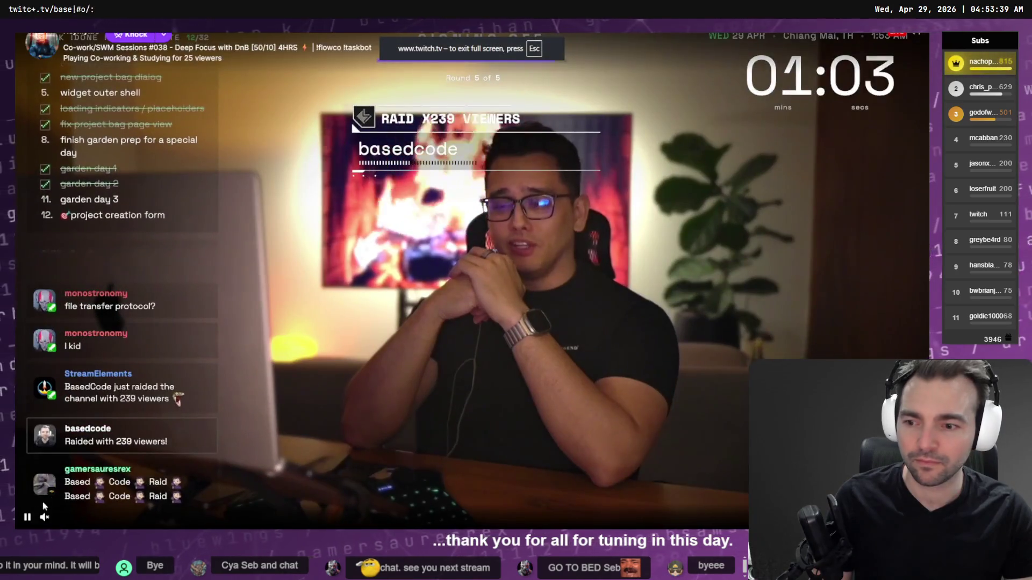
left_click(45, 517)
left_click_drag(69, 517, 97, 519)
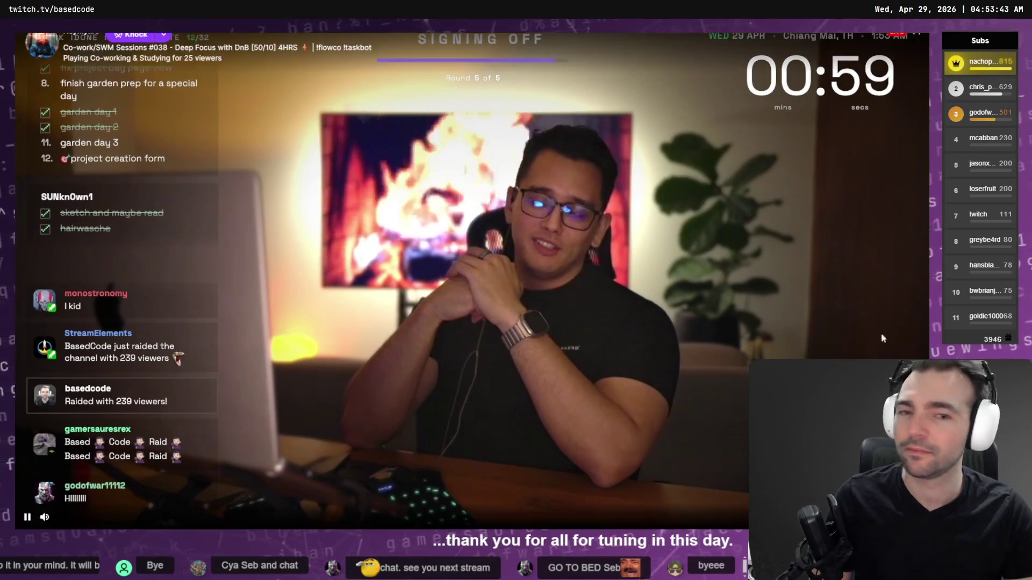
key("Escape")
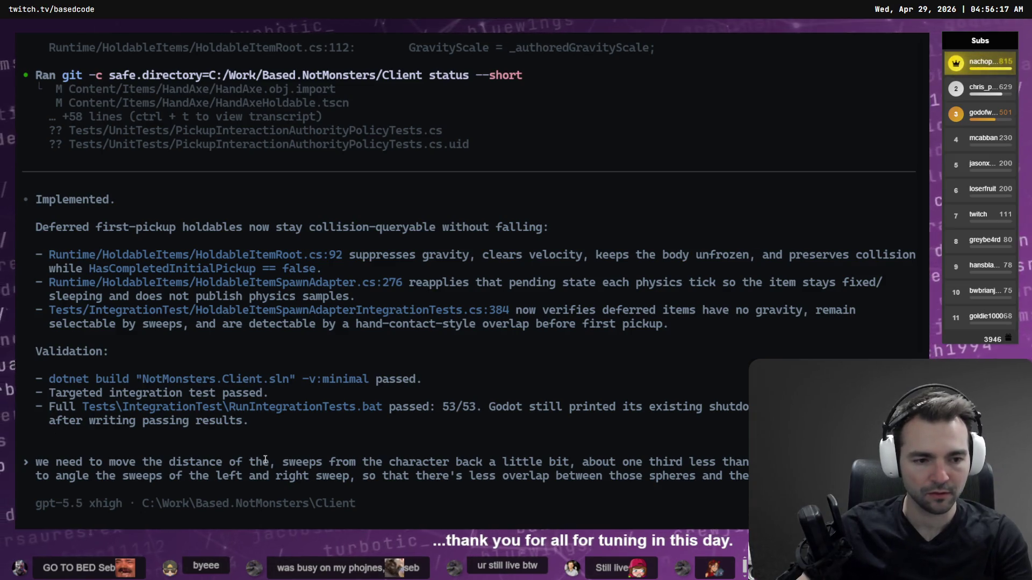
- Submit the Codex prompt angling sweeps from the character's centre toward each sphere centre
type("lines from the character to the capsule")
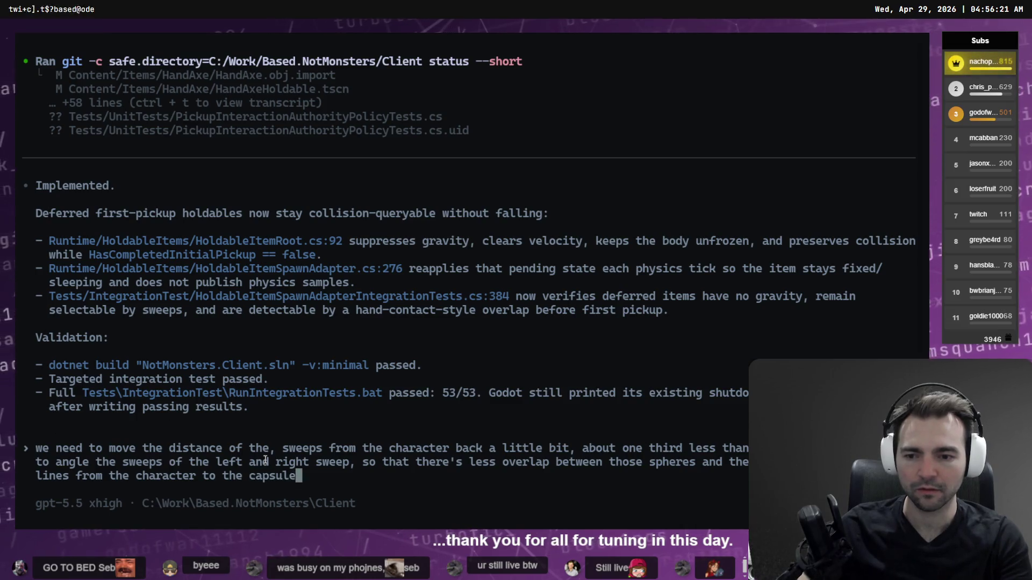
key("ctrl+BackSpace")
type("sphere shou")
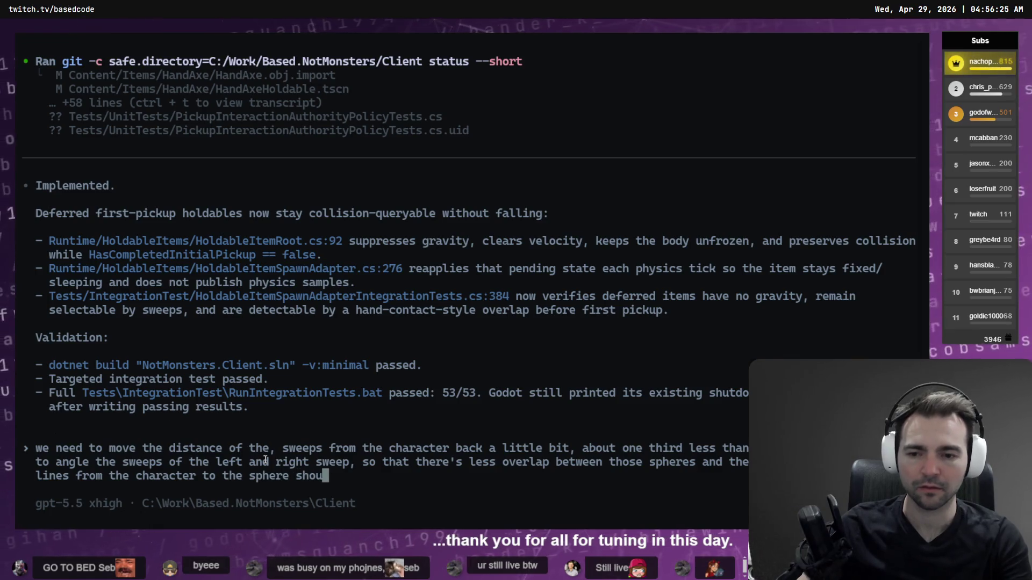
type(" be angled.")
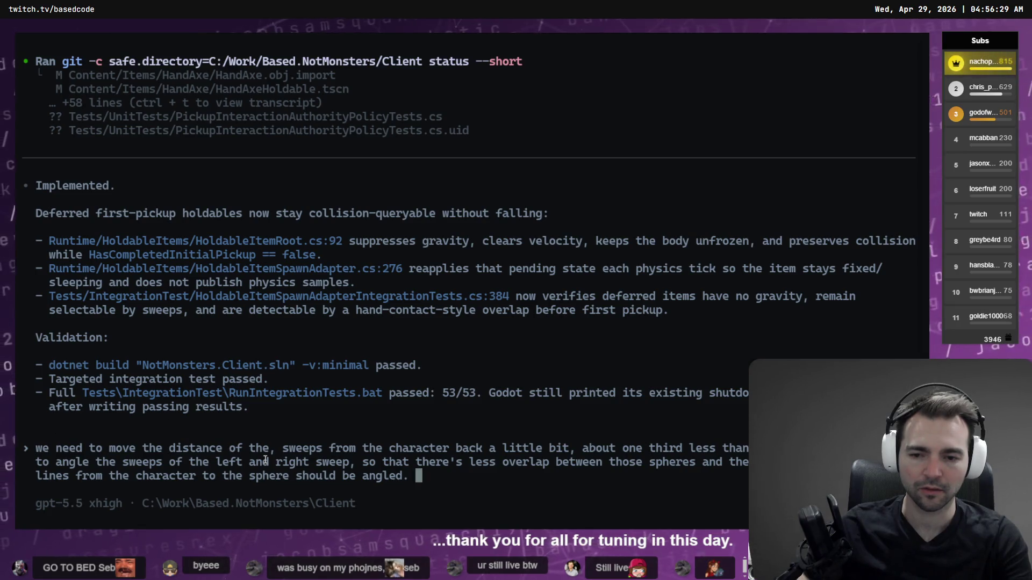
type(" f")
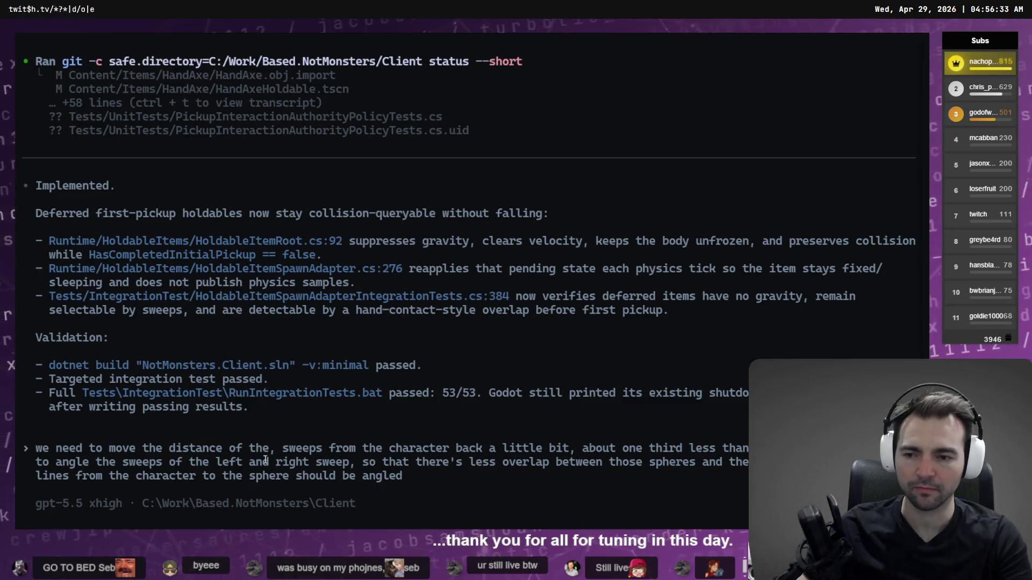
type(" from the ce")
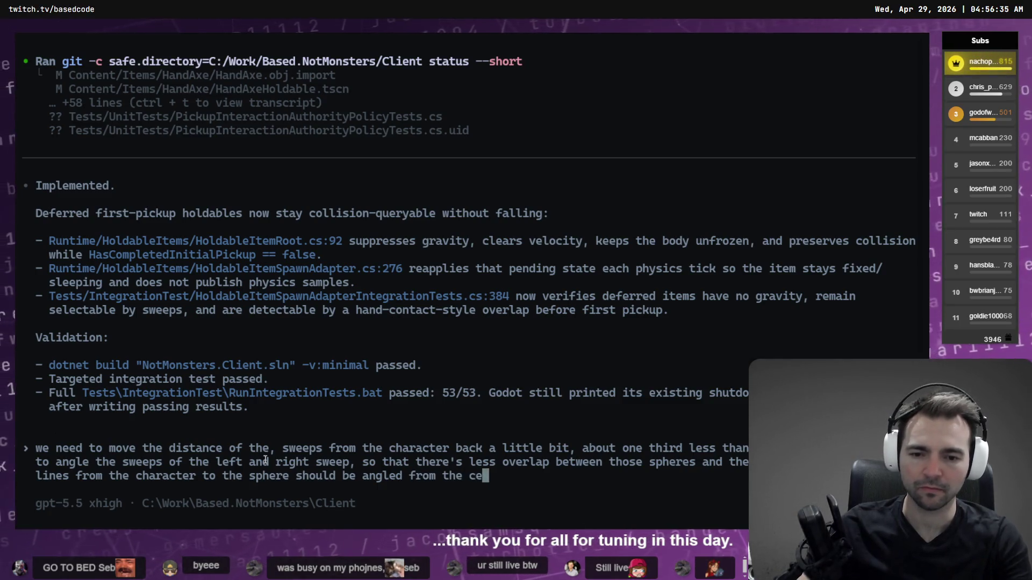
type("e of the char")
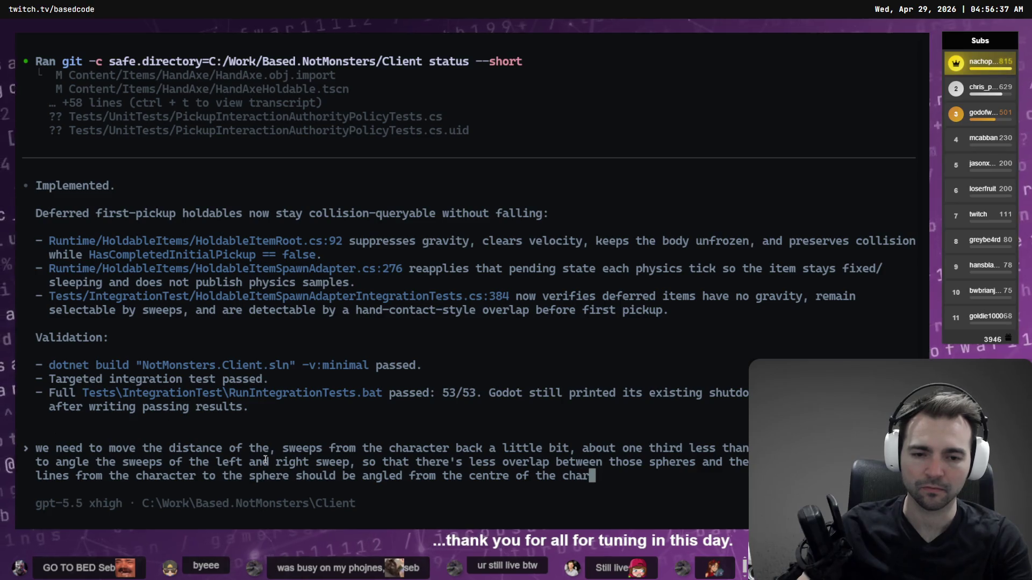
type("r to thecentre of t")
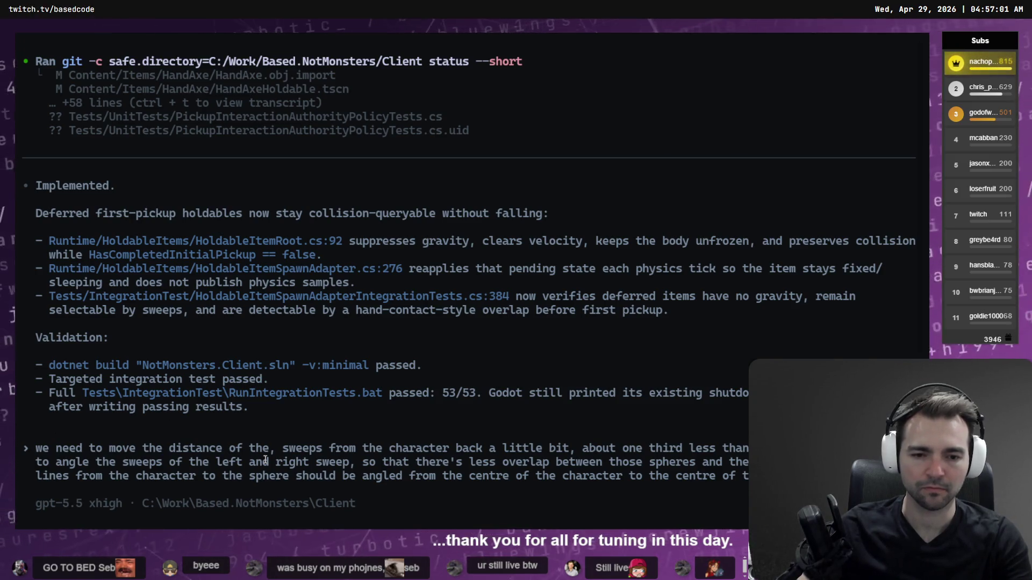
key("Return")
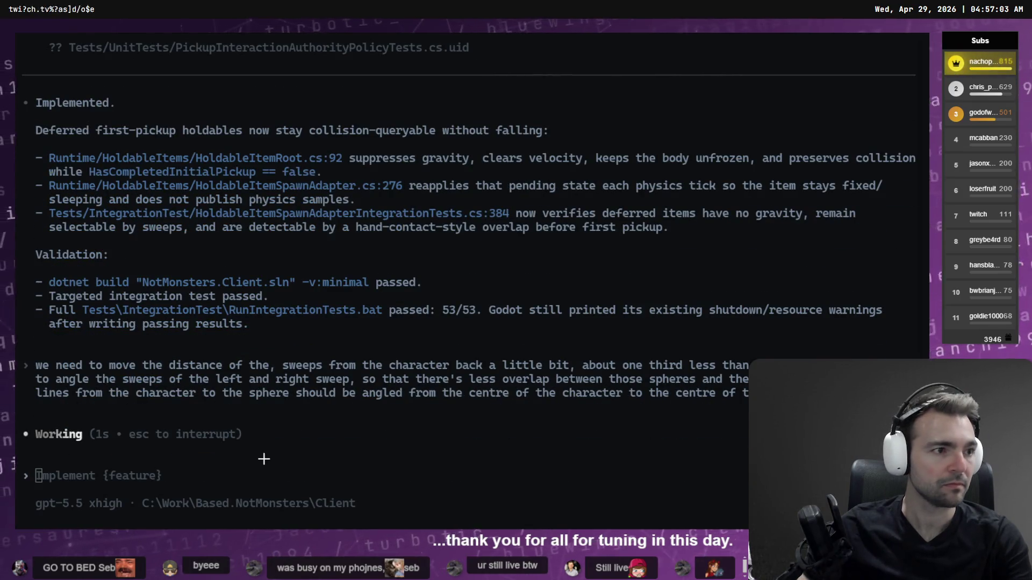
key("alt+Tab")
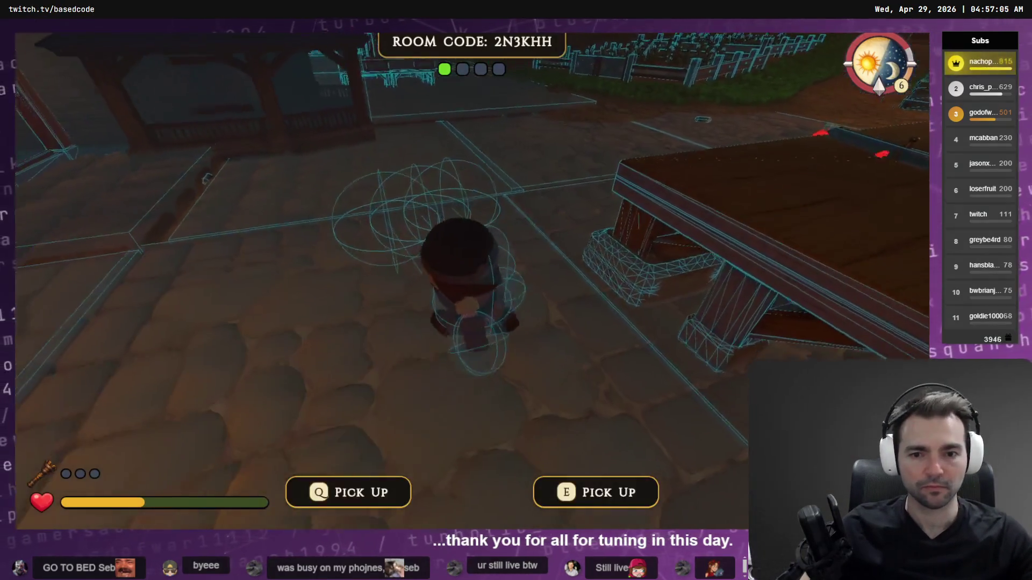
- Drop the staff, pick it up again, and grab a second item for the other hand
key("q")
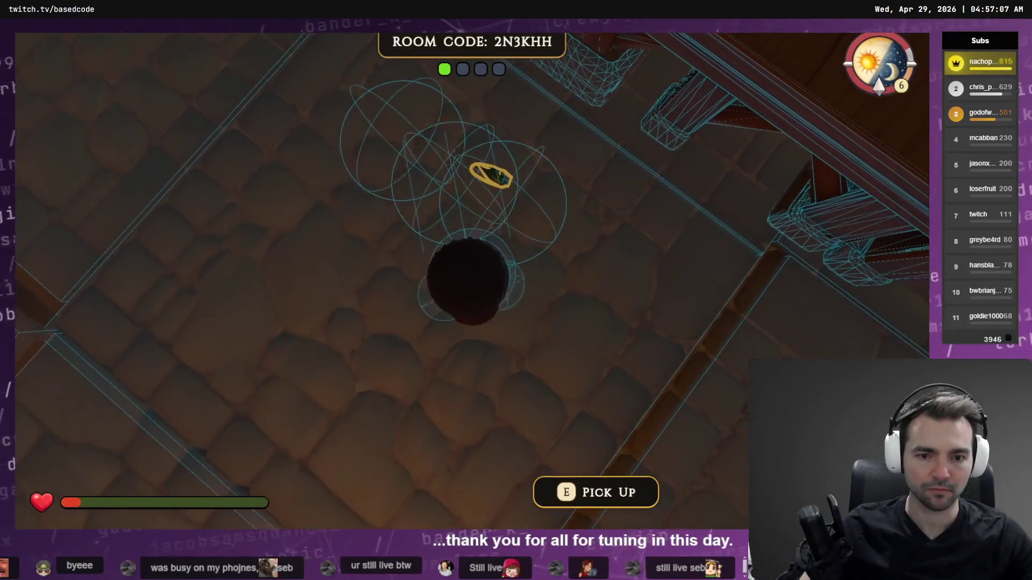
key("e")
key("q")
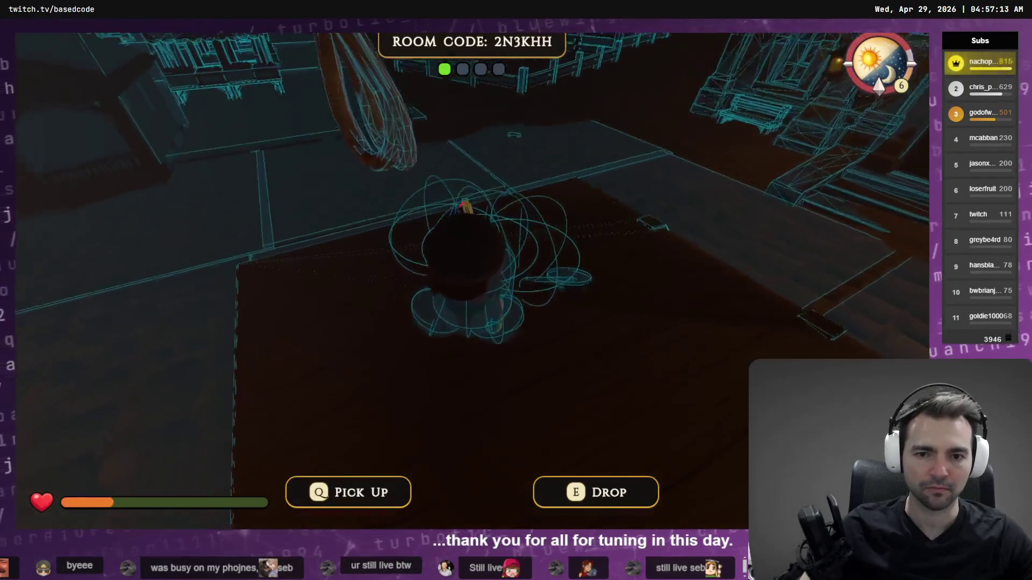
key("q")
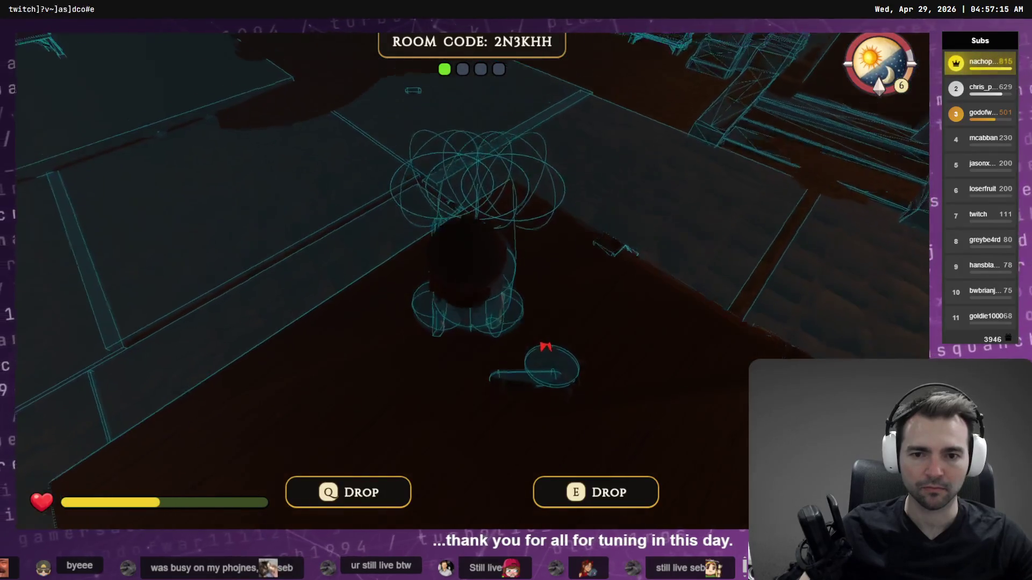